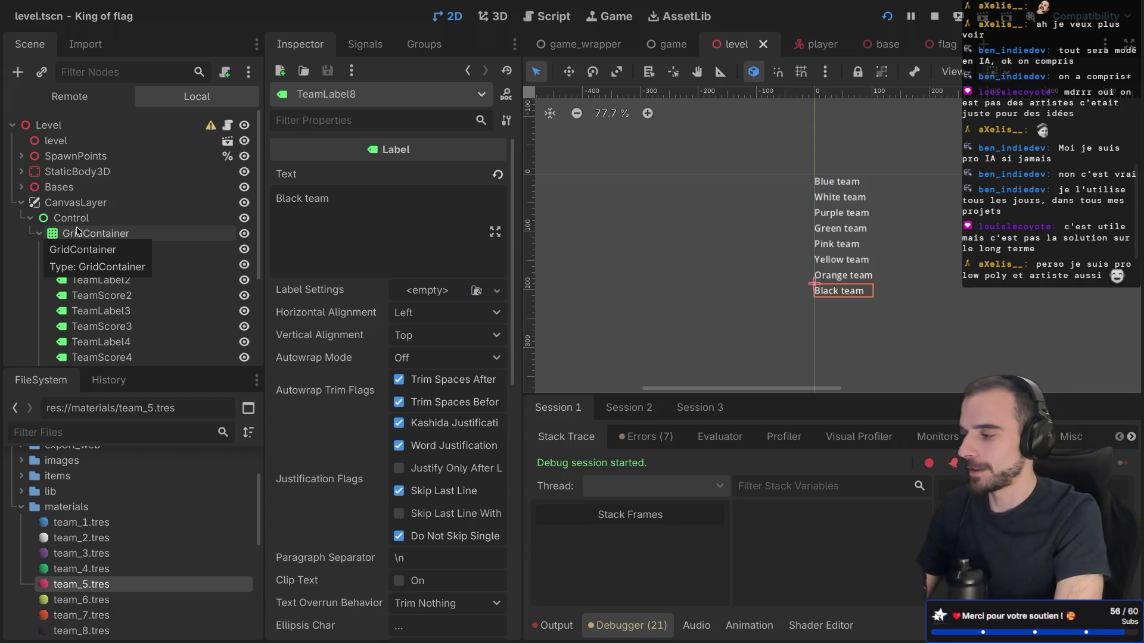
Collapse and re-expand the GridContainer to review its team and score labels
click(40, 234)
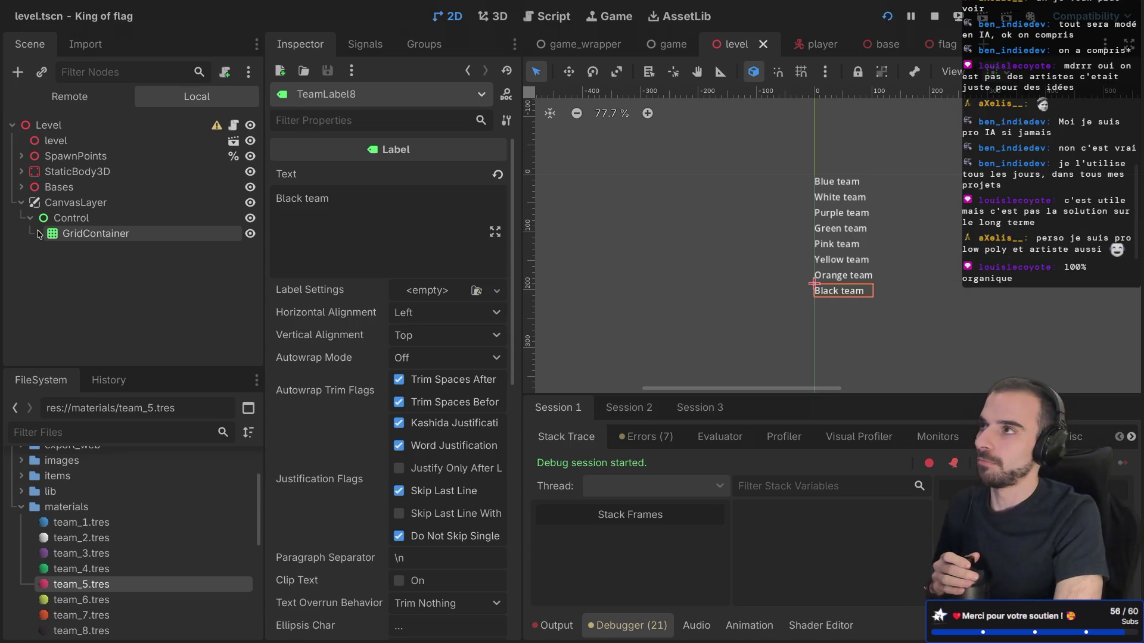
click(40, 232)
scroll(70, 263, down, 5)
scroll(70, 262, up, 5)
scroll(107, 262, down, 4)
scroll(151, 264, up, 4)
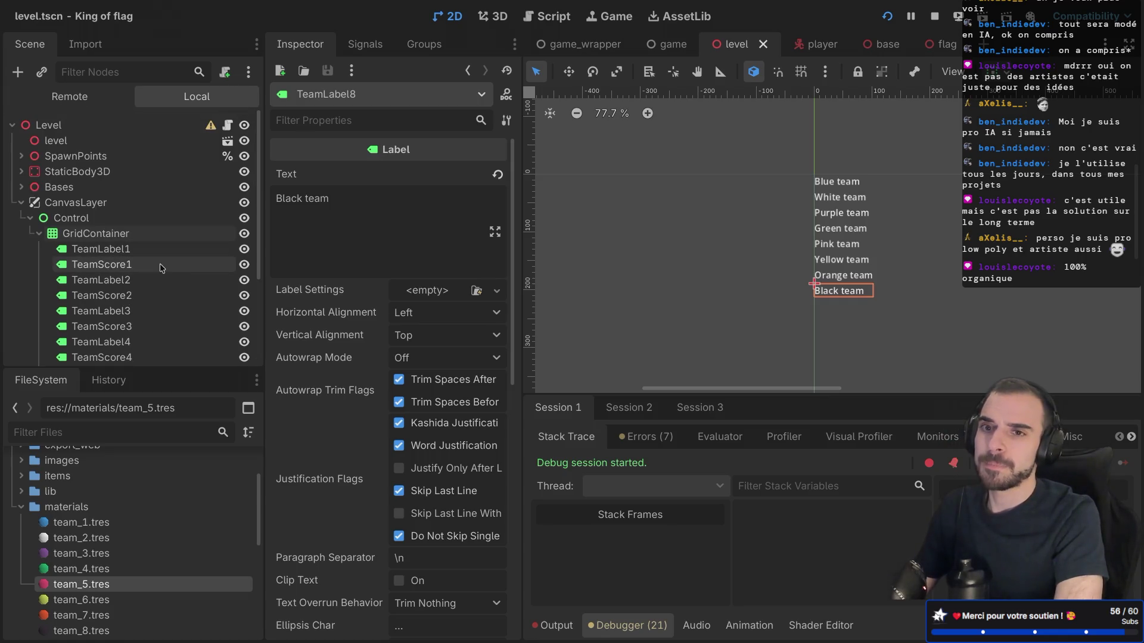
scroll(148, 191, down, 3)
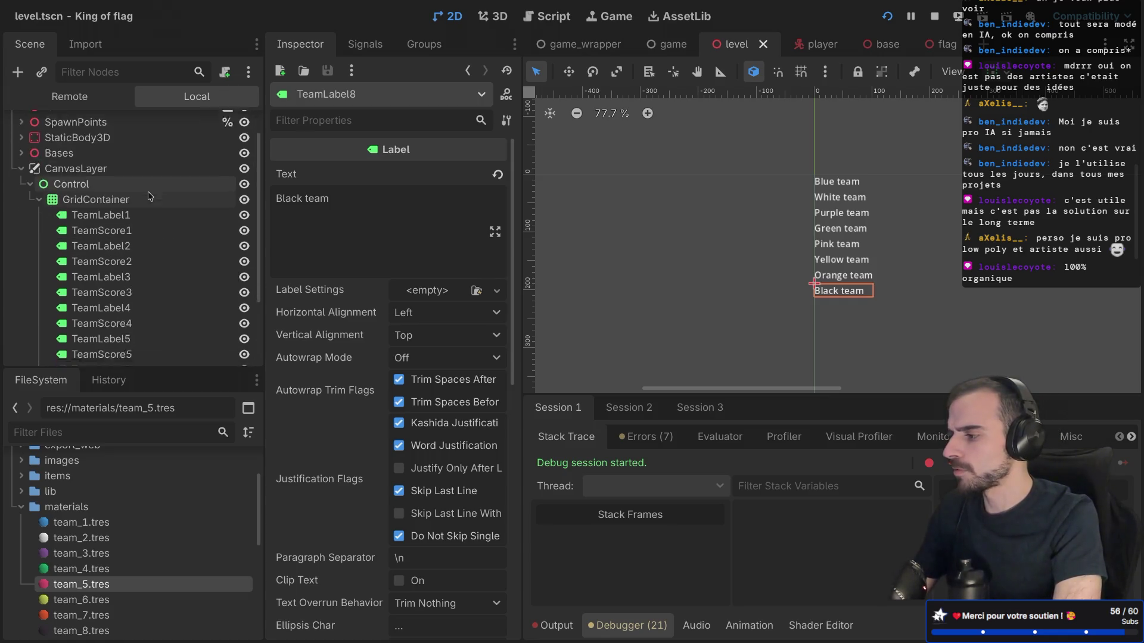
scroll(149, 188, up, 3)
Expand the Bases group so Base1 through Base8 are listed, then right-click the GridContainer
click(26, 190)
scroll(65, 238, down, 3)
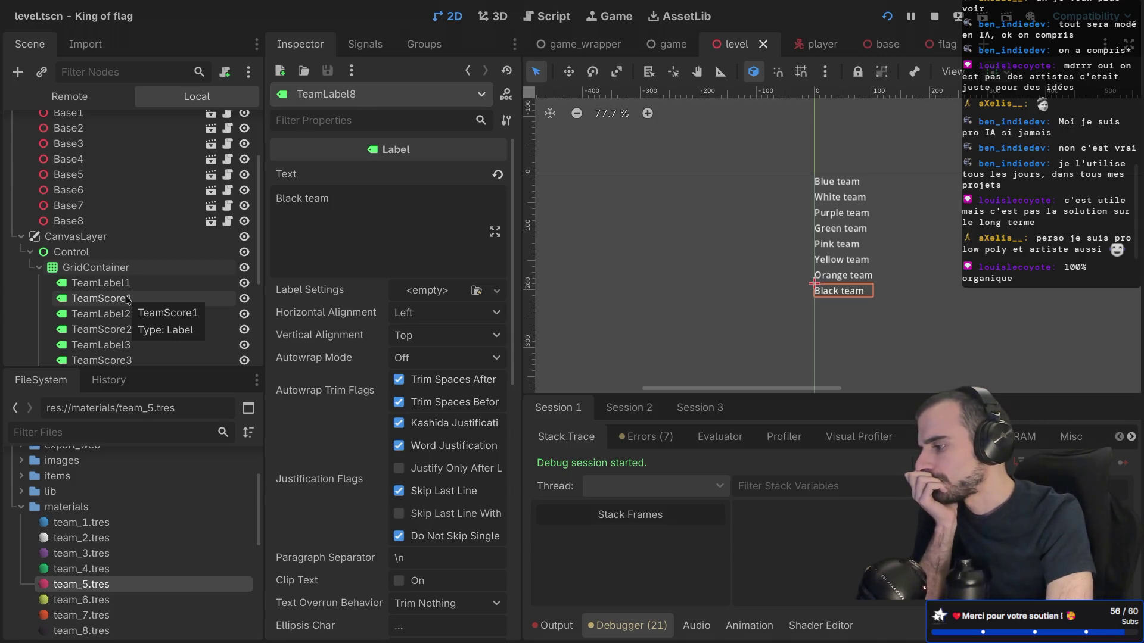
right_click(145, 269)
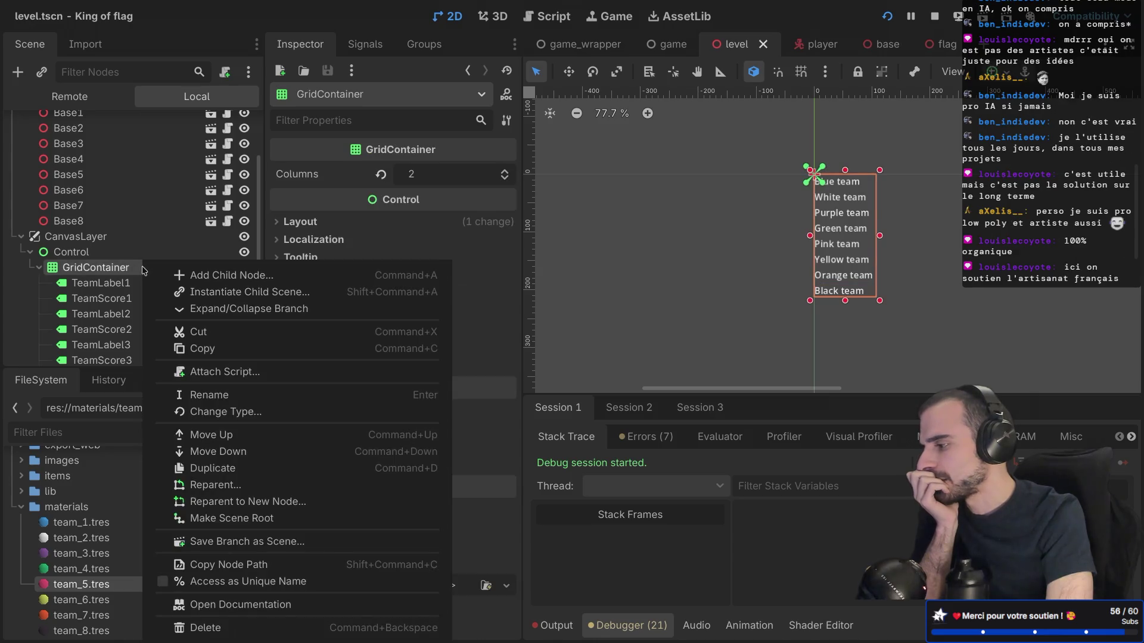
Rename the GridContainer to 'Scores' and set it to Access as Unique Name
double_click(112, 273)
text(Scores)
key(Return)
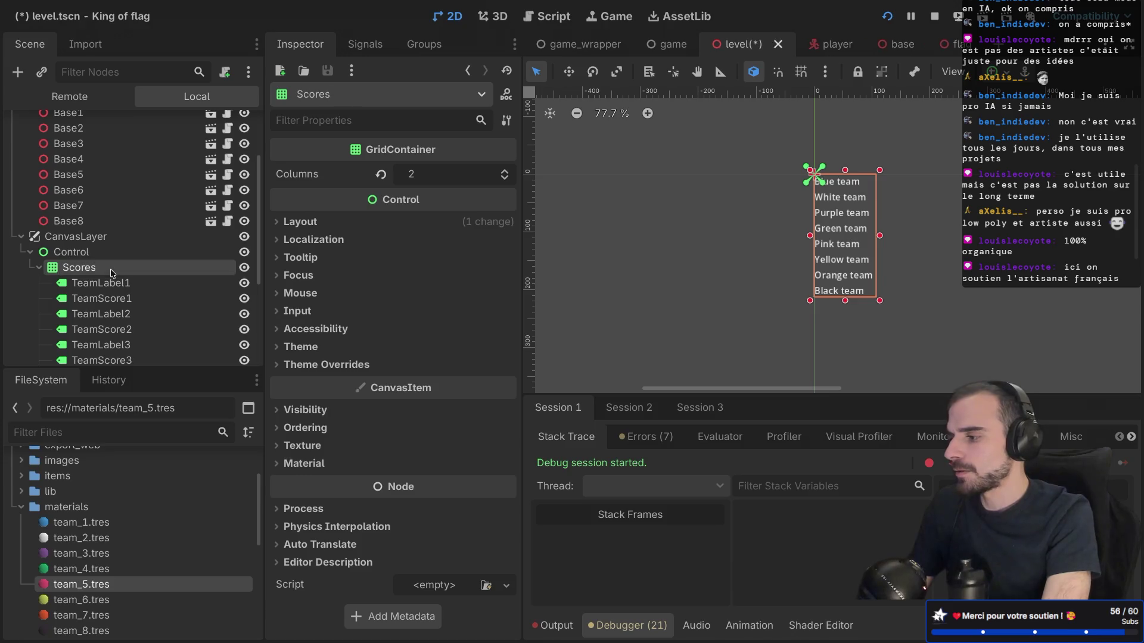
right_click(113, 265)
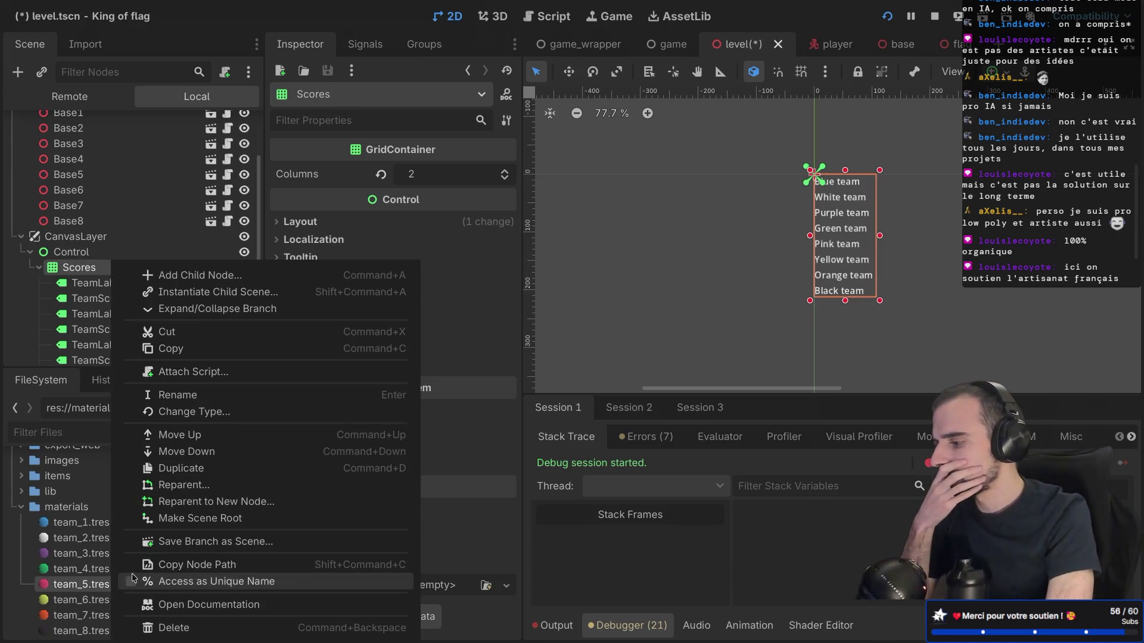
click(143, 581)
scroll(168, 307, down, 3)
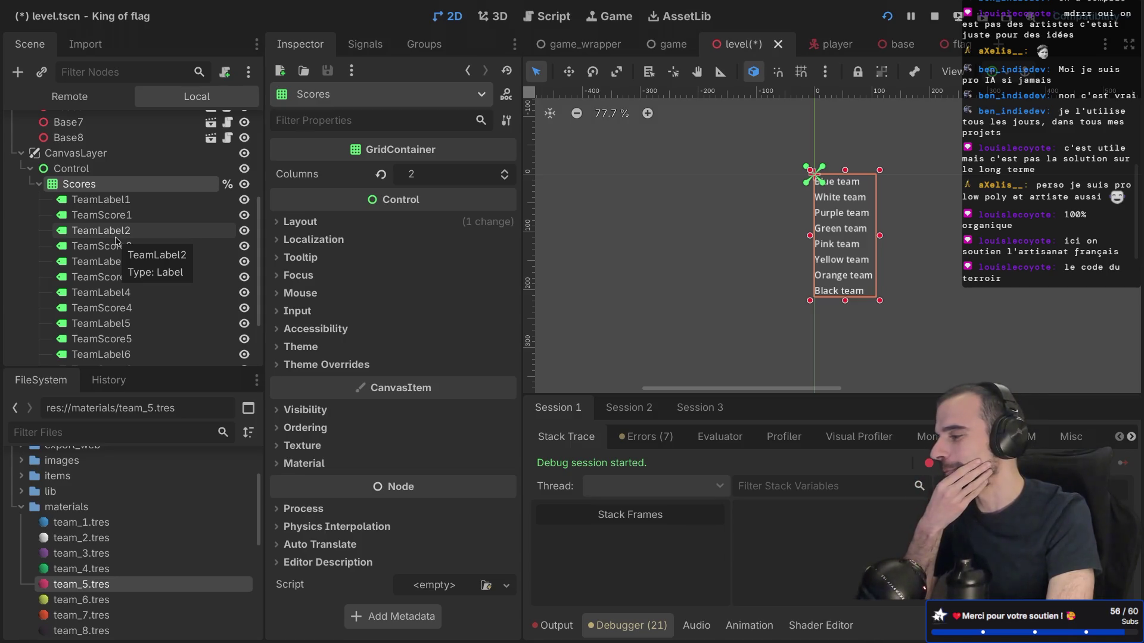
scroll(116, 237, up, 5)
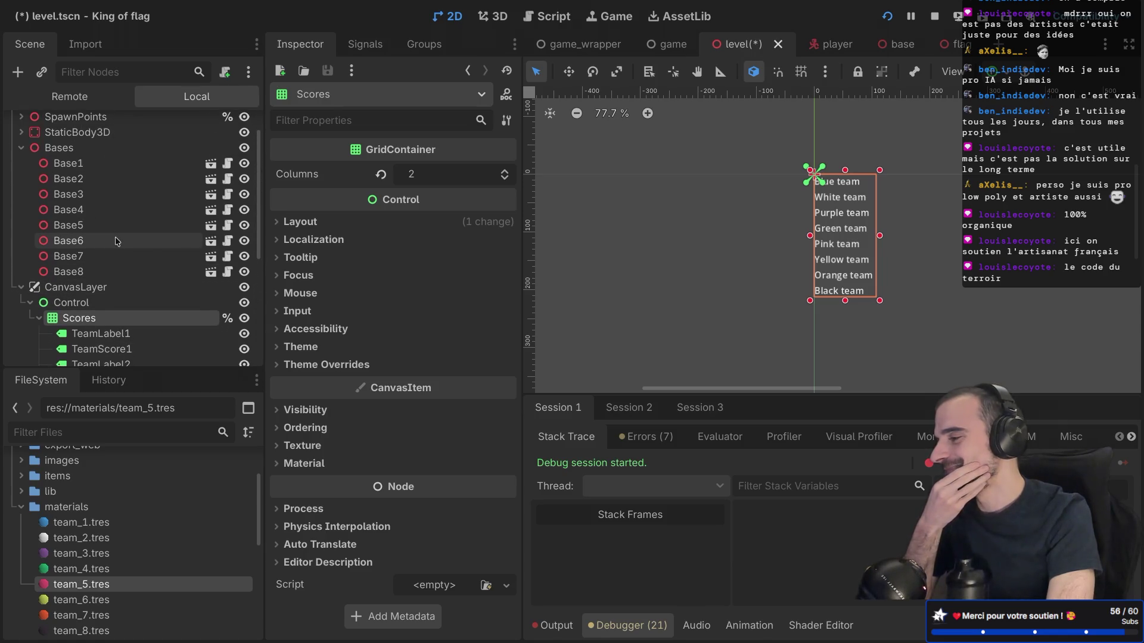
scroll(115, 240, down, 4)
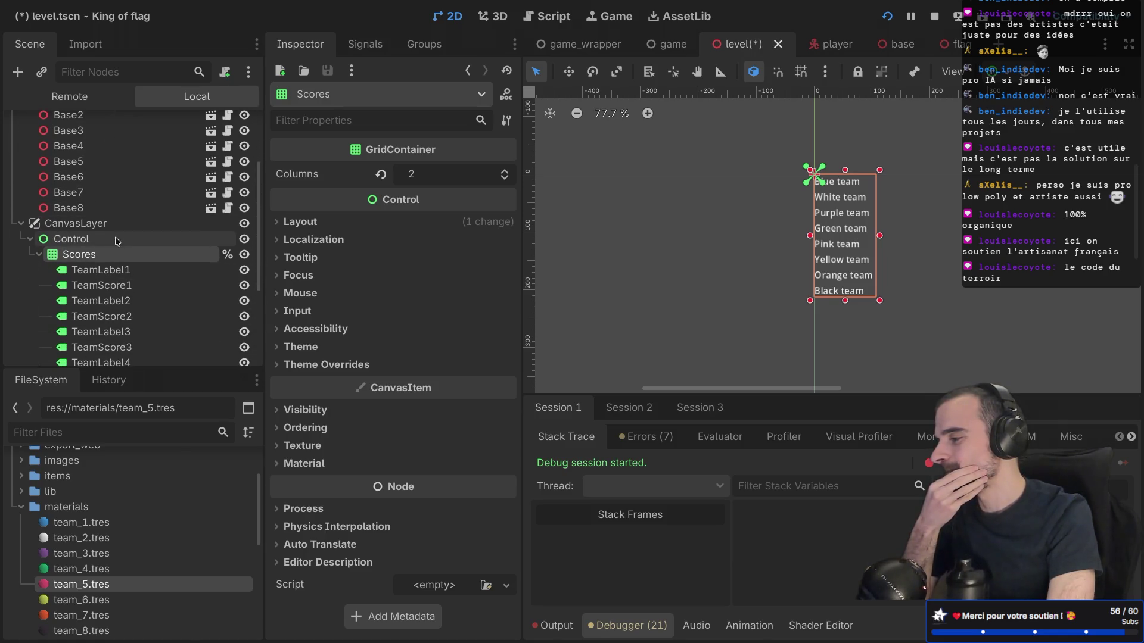
scroll(116, 237, up, 2)
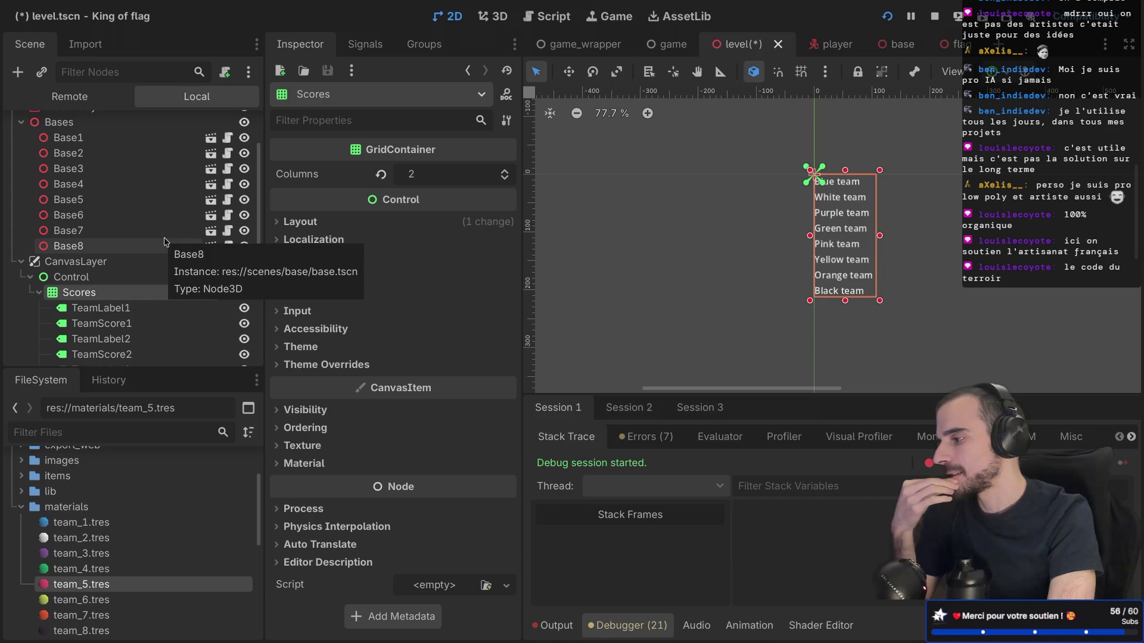
scroll(166, 242, up, 3)
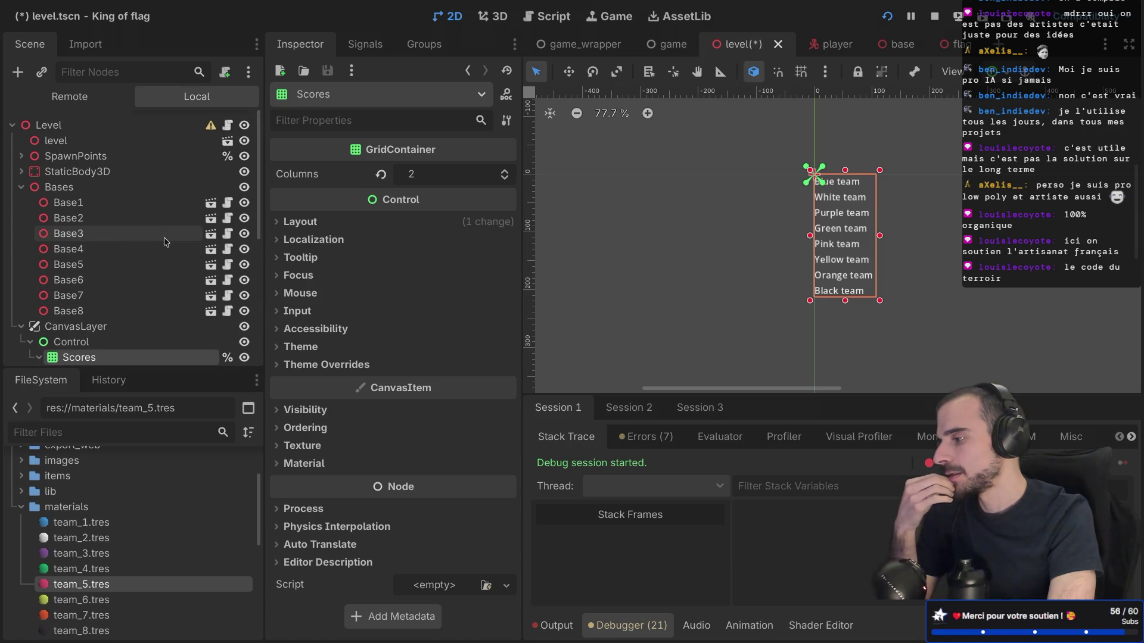
scroll(166, 242, down, 3)
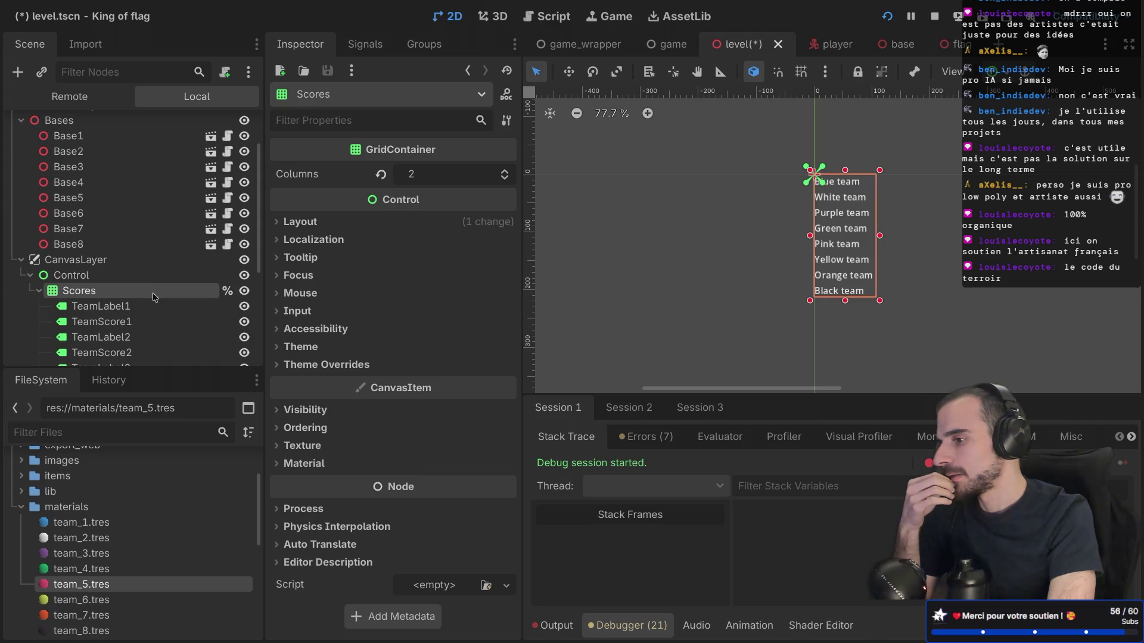
scroll(154, 297, up, 3)
scroll(154, 297, down, 1)
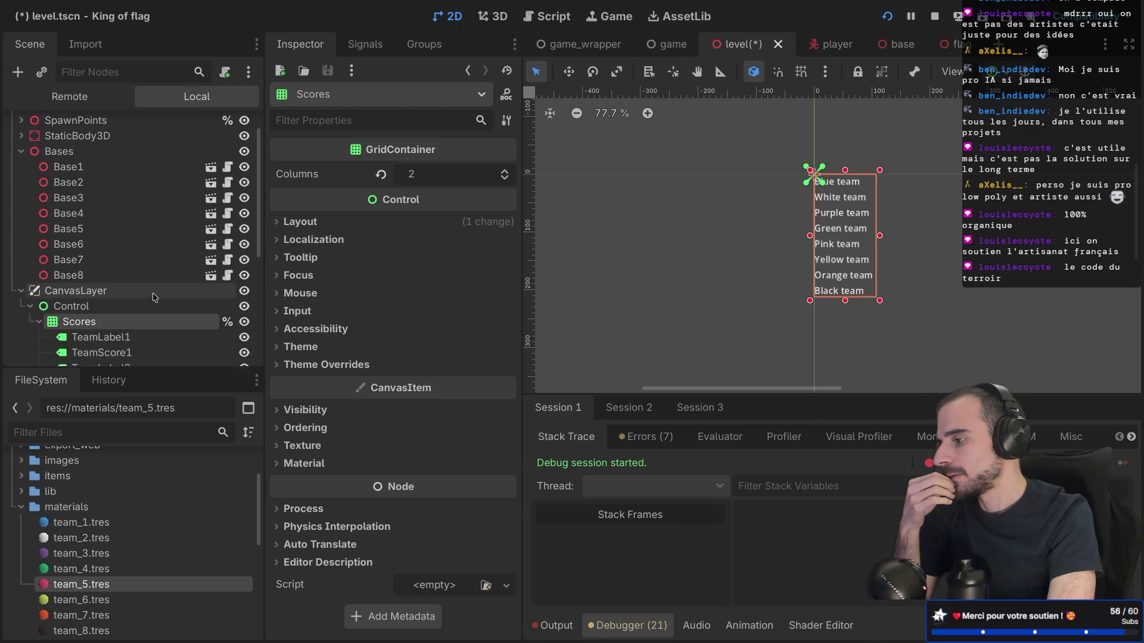
scroll(153, 298, down, 3)
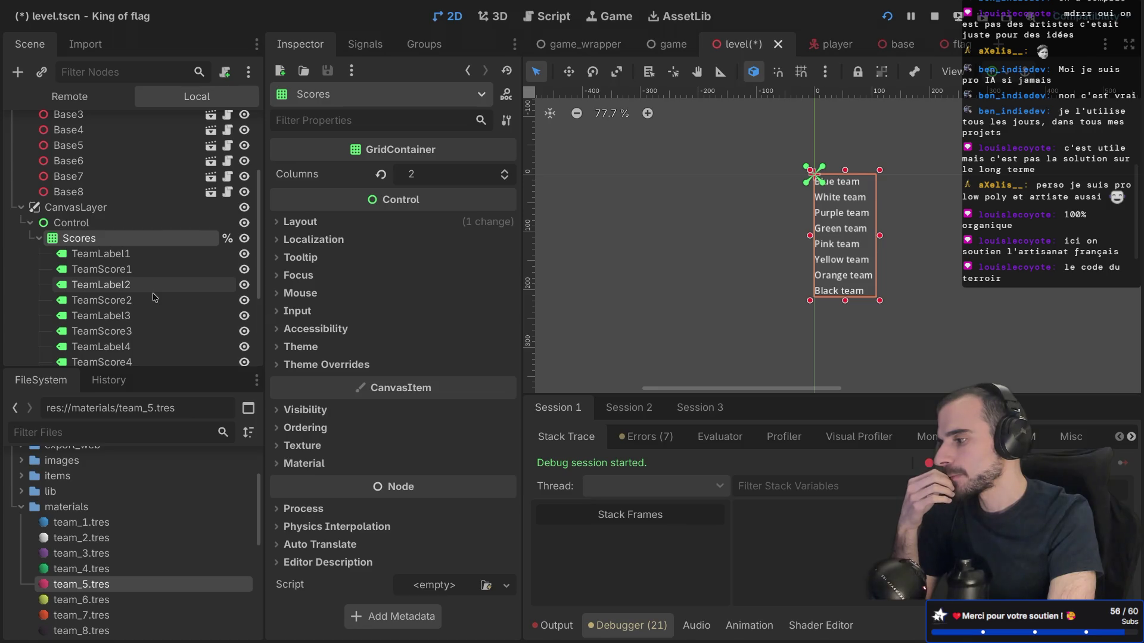
scroll(153, 297, up, 1)
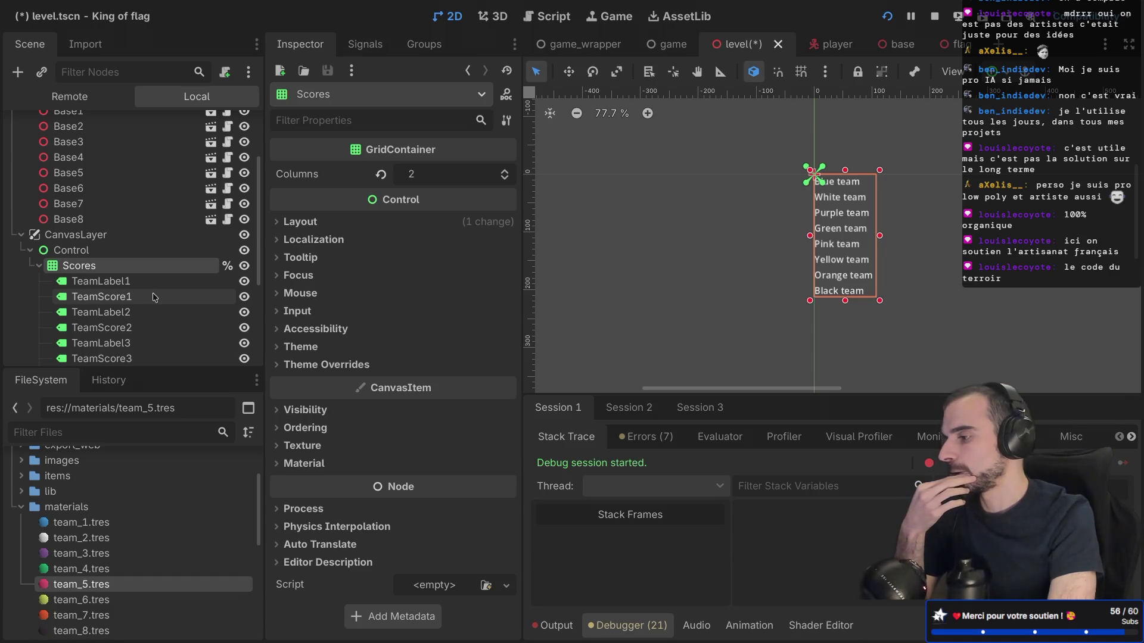
scroll(152, 292, up, 3)
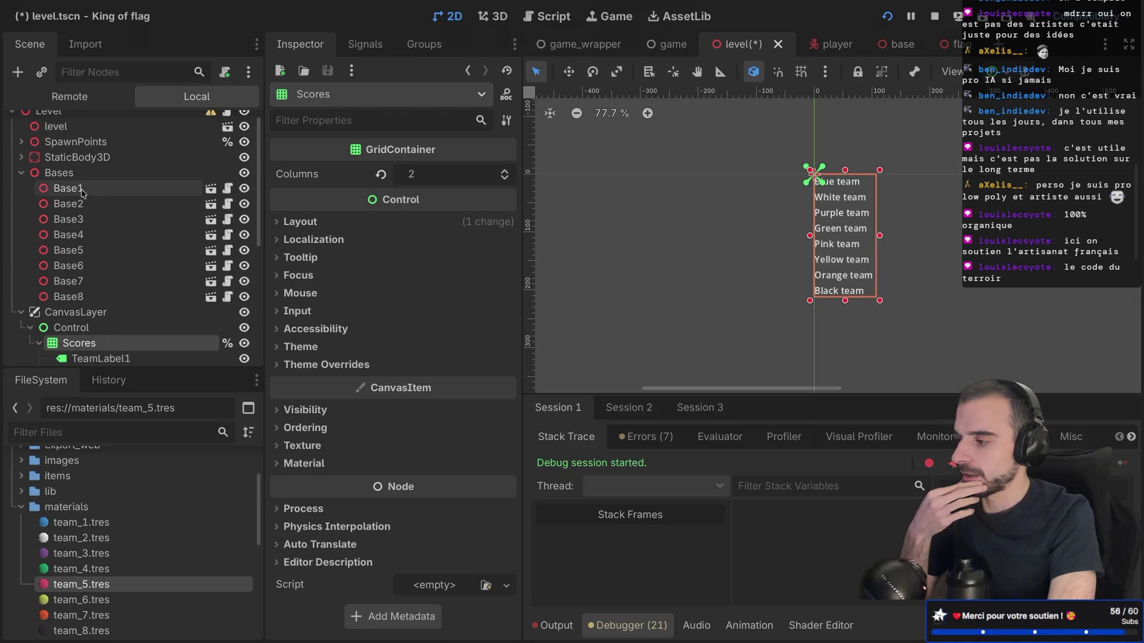
Compare the properties of Base1, TeamLabel1 and TeamScore1 in the Inspector
click(82, 188)
scroll(98, 235, down, 4)
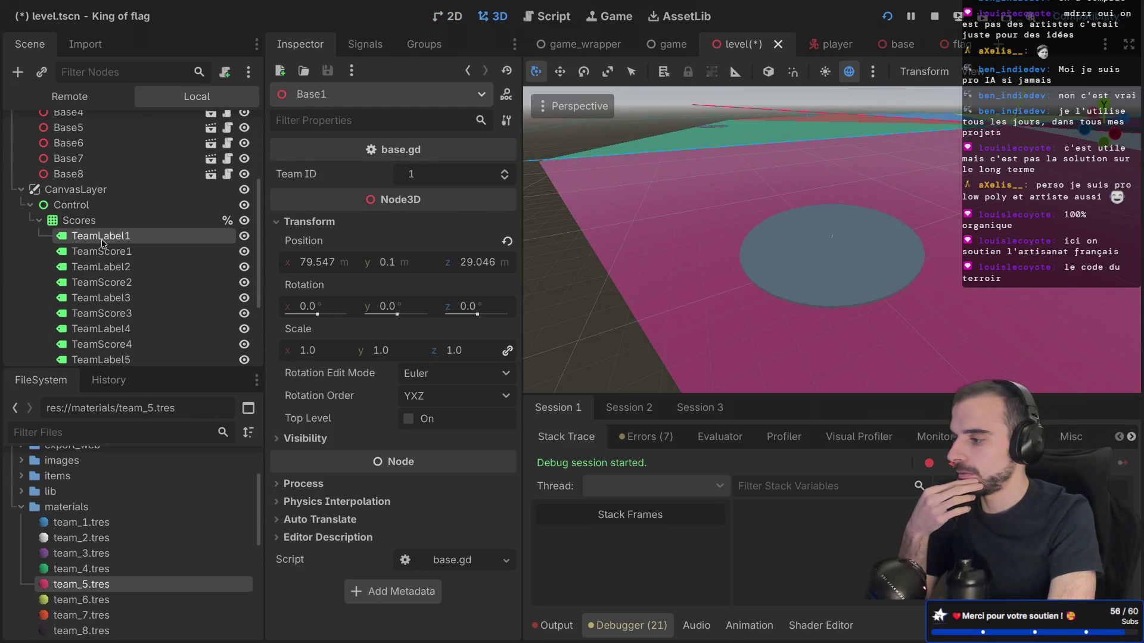
click(102, 239)
click(105, 253)
scroll(119, 262, up, 4)
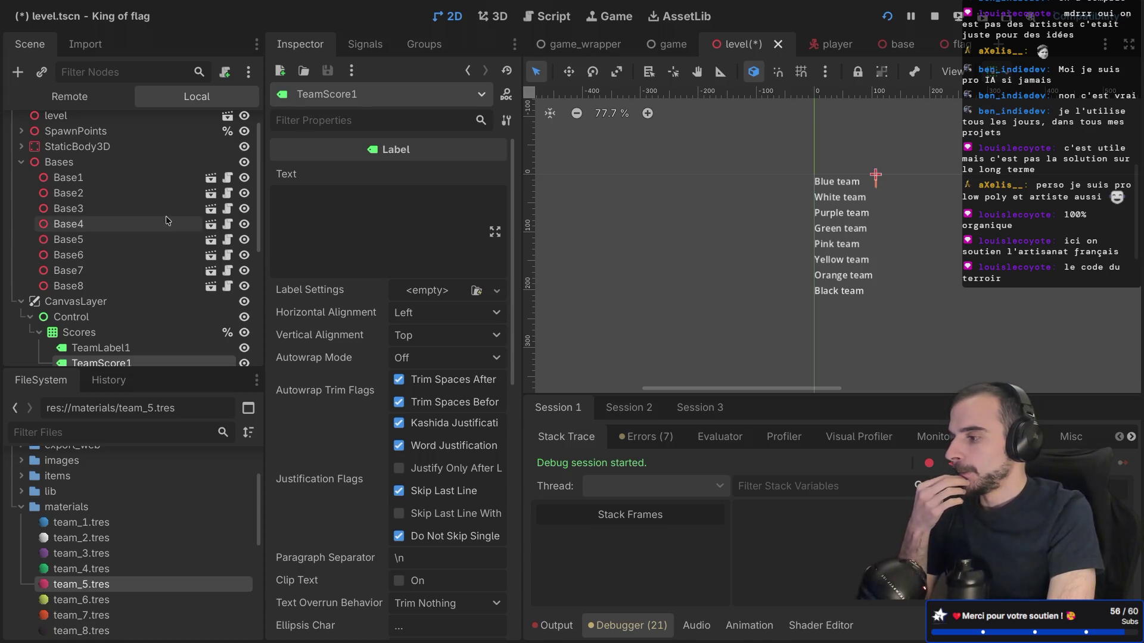
Check Base1's Team ID and review TeamScore1's label settings again
click(178, 179)
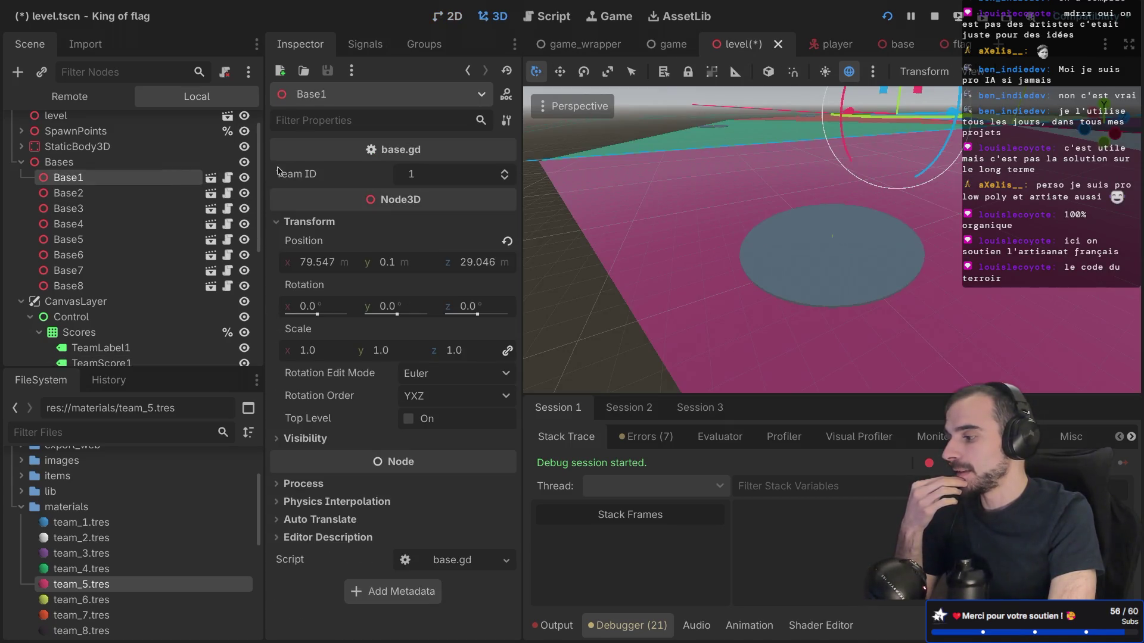
scroll(149, 232, down, 5)
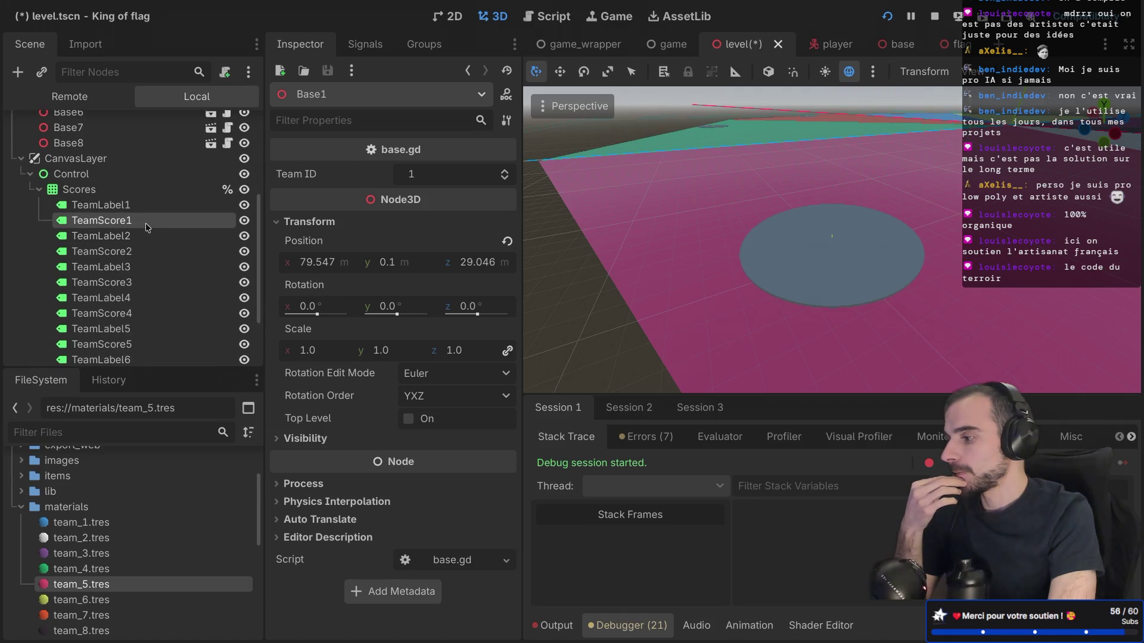
click(147, 228)
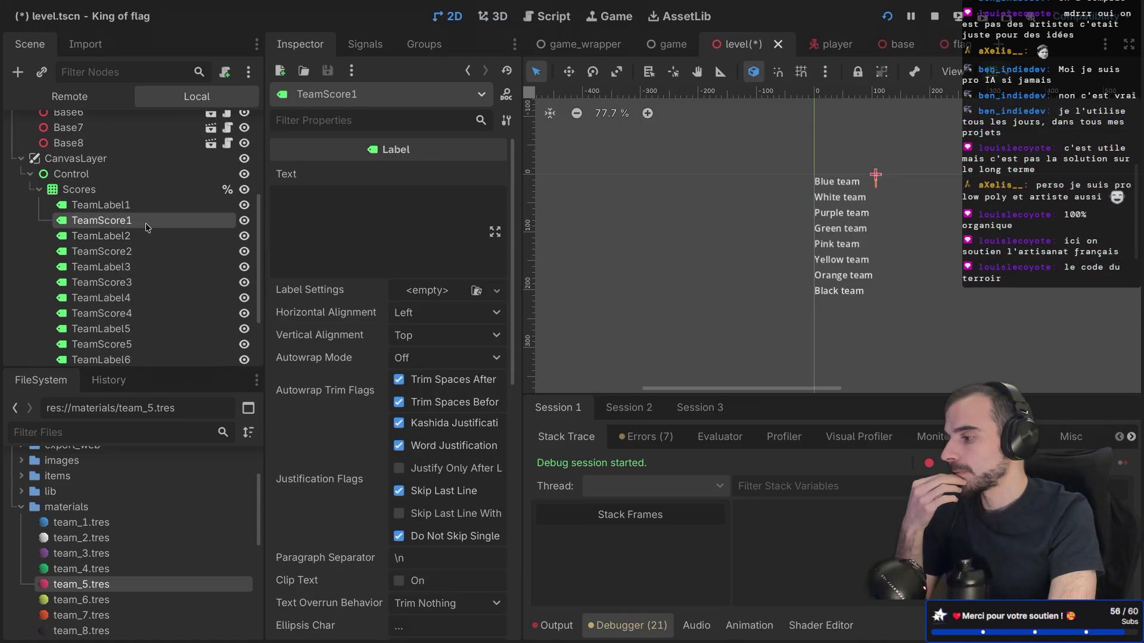
scroll(147, 228, up, 4)
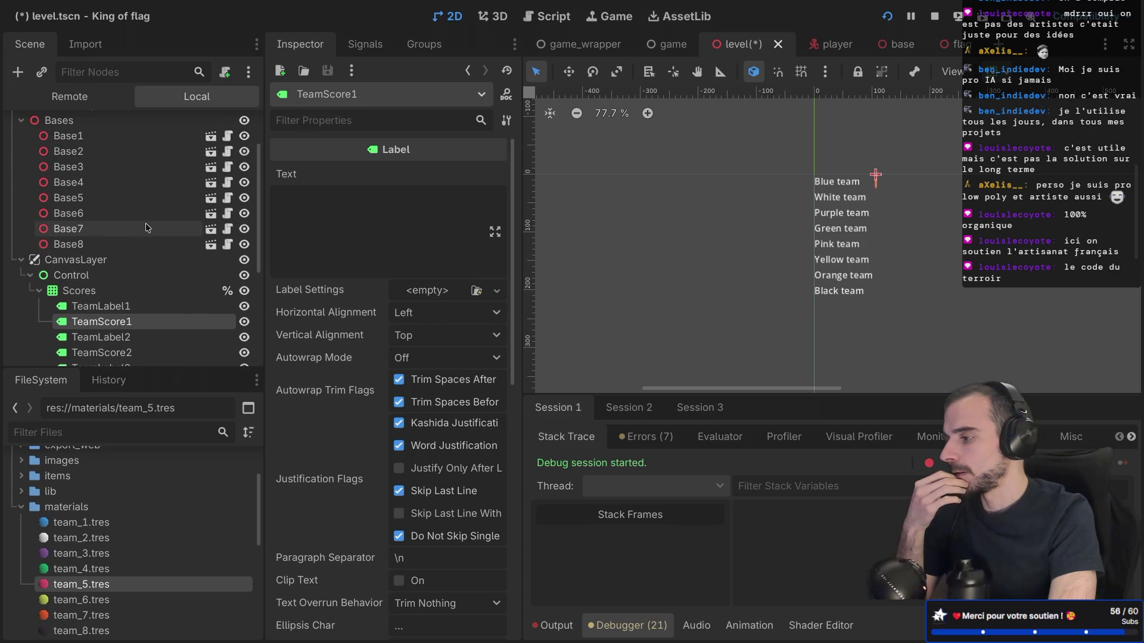
scroll(147, 228, up, 1)
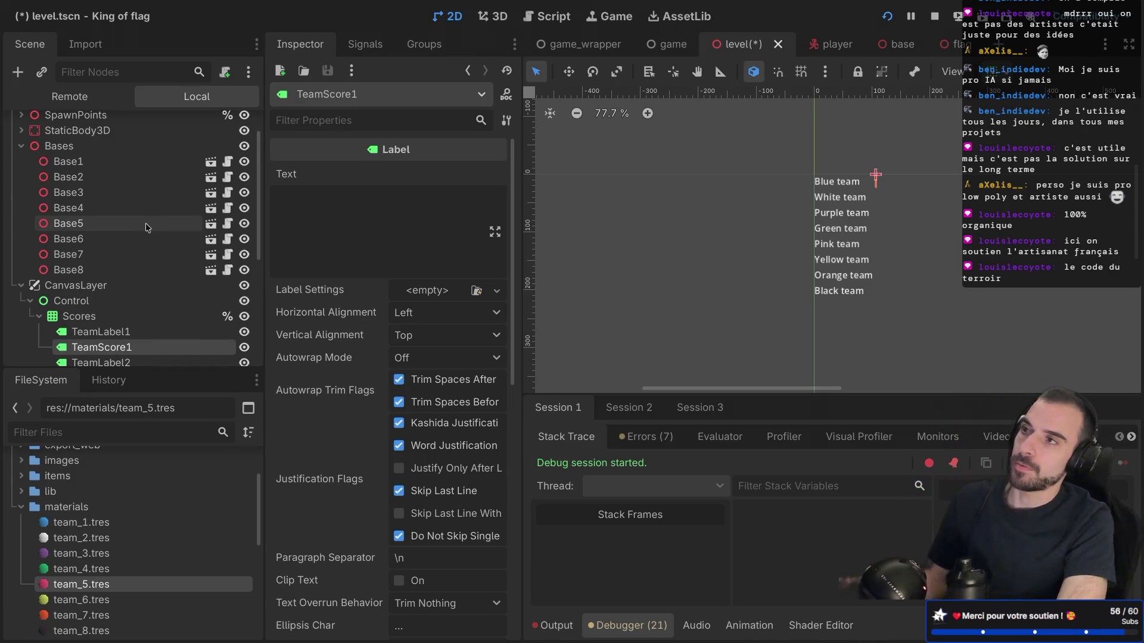
scroll(148, 228, down, 1)
scroll(147, 228, down, 1)
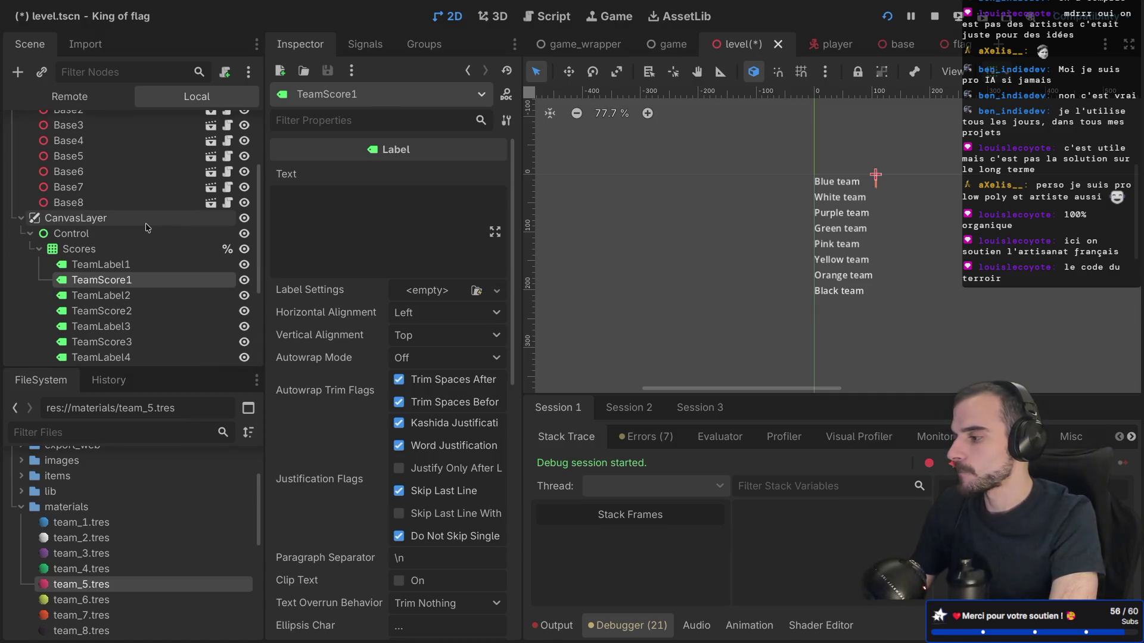
scroll(148, 227, up, 3)
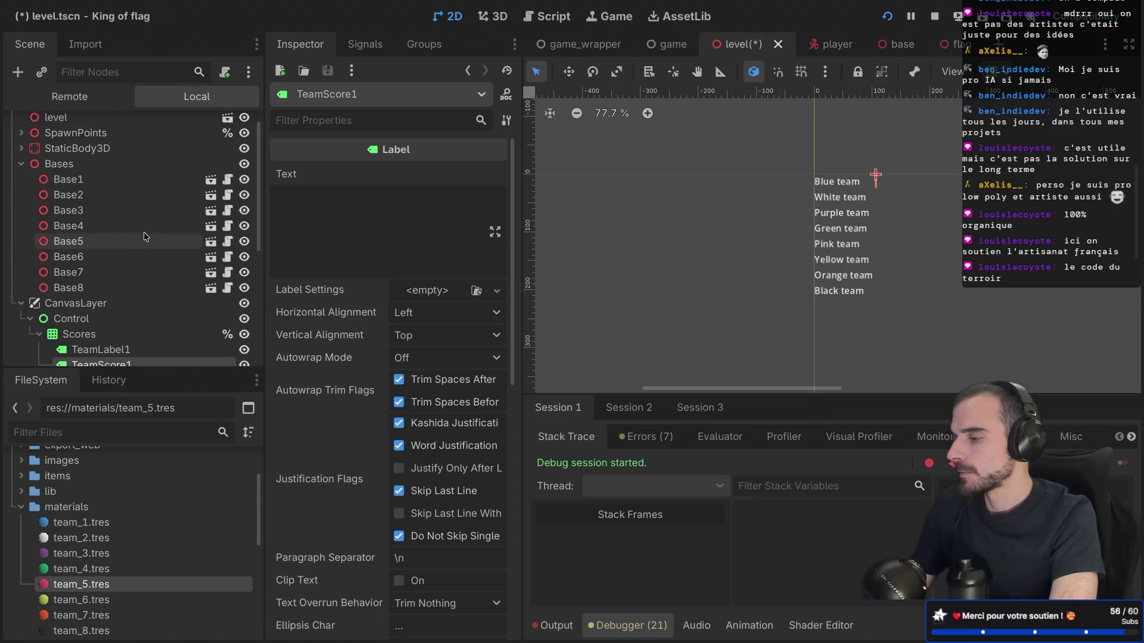
Reselect Base1 to confirm its Team ID is 1, then select the Scores grid node
click(136, 181)
scroll(137, 188, down, 2)
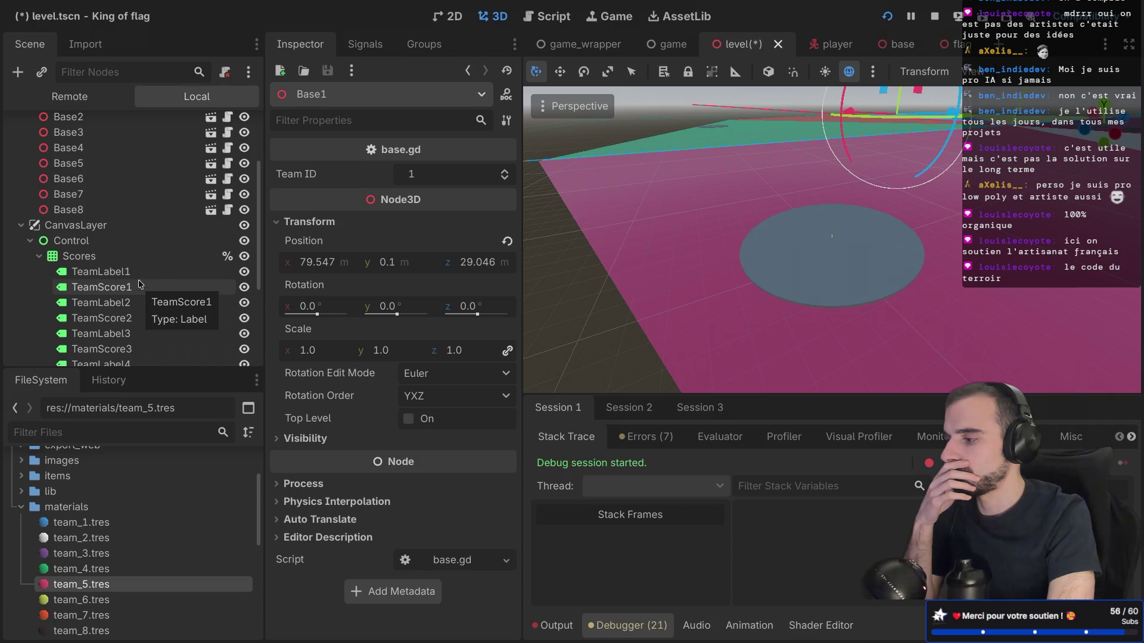
scroll(143, 268, up, 4)
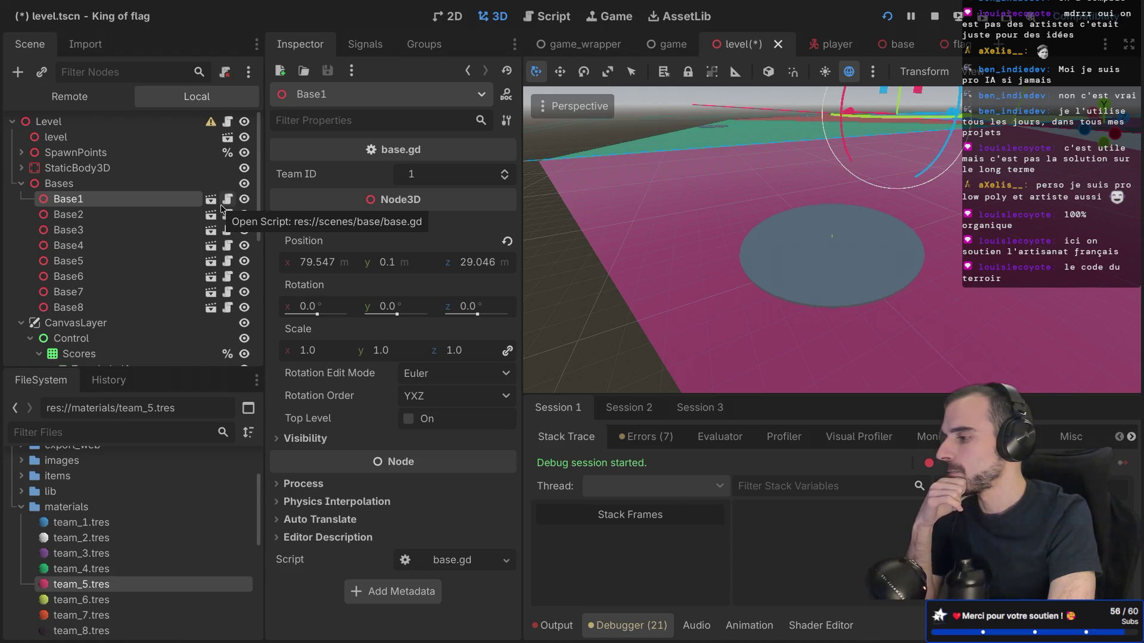
scroll(144, 292, down, 2)
click(143, 291)
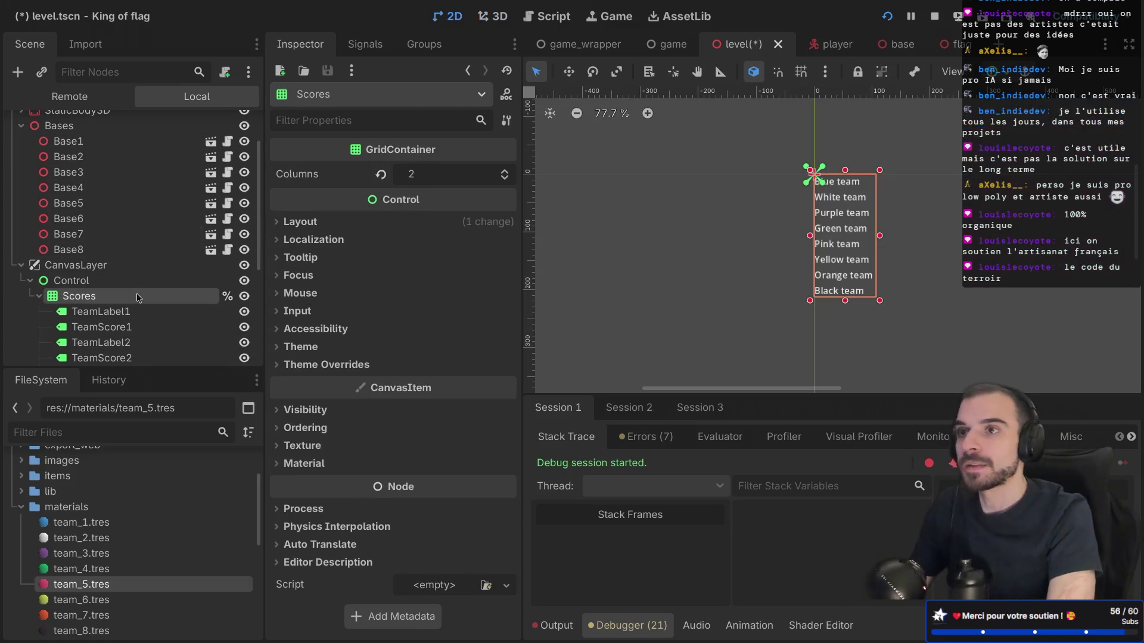
Attach a new script res://scenes/level/scores.gd to Scores and add a line below 'extends GridContainer'
click(128, 283)
right_click(118, 300)
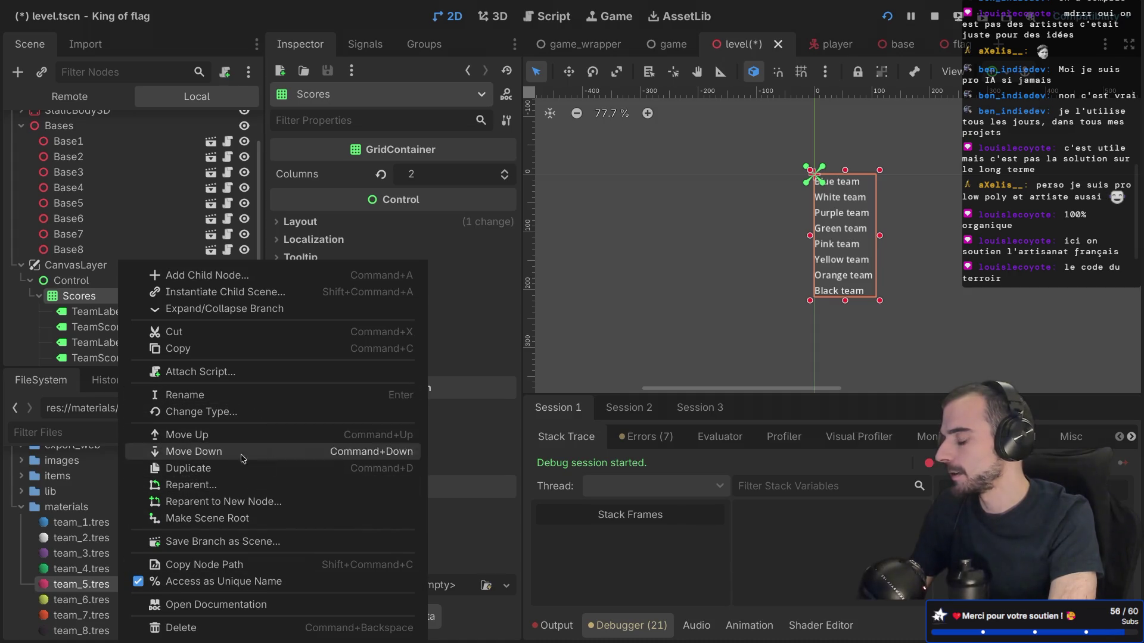
click(234, 369)
click(652, 432)
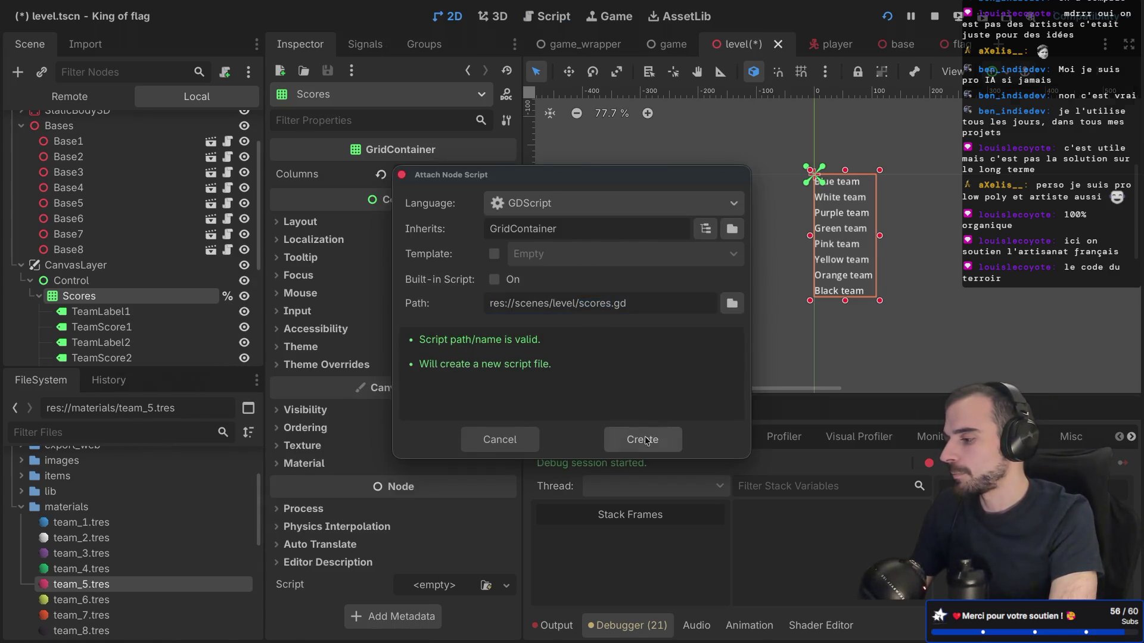
key(Return)
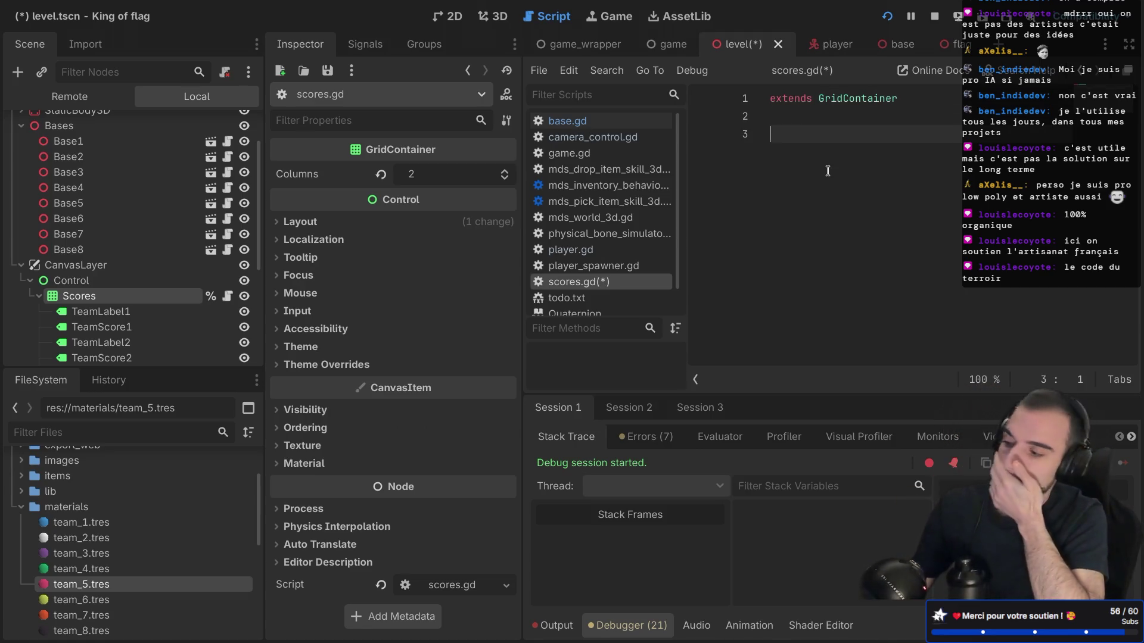
Connect Base1's score_updated signal to Scores, save, and delete the extra blank line
click(122, 143)
click(364, 44)
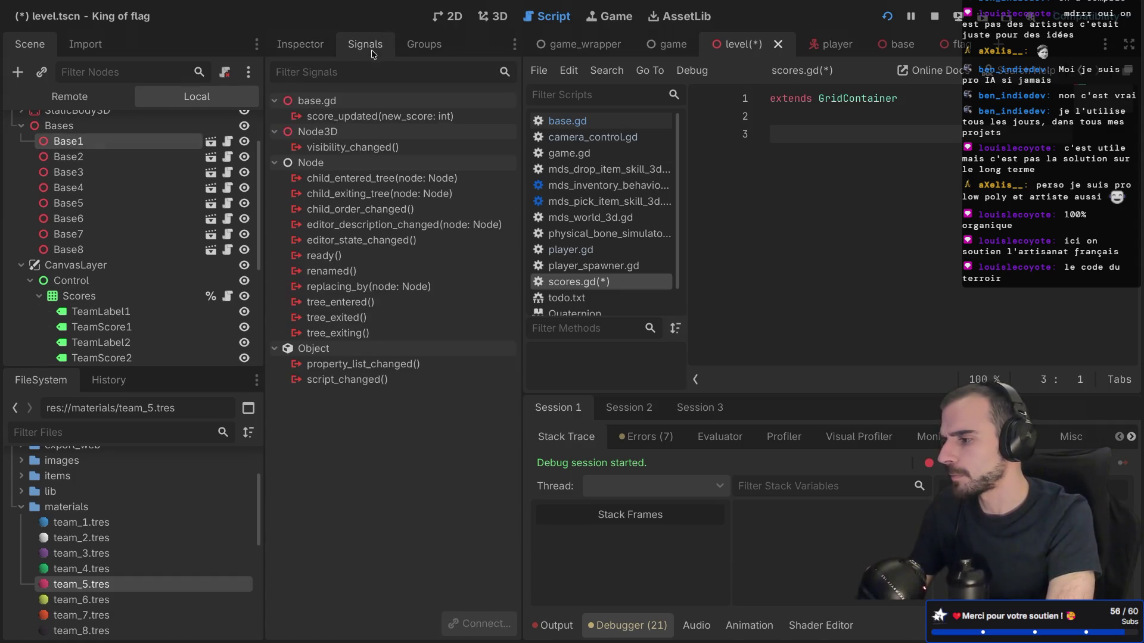
click(367, 119)
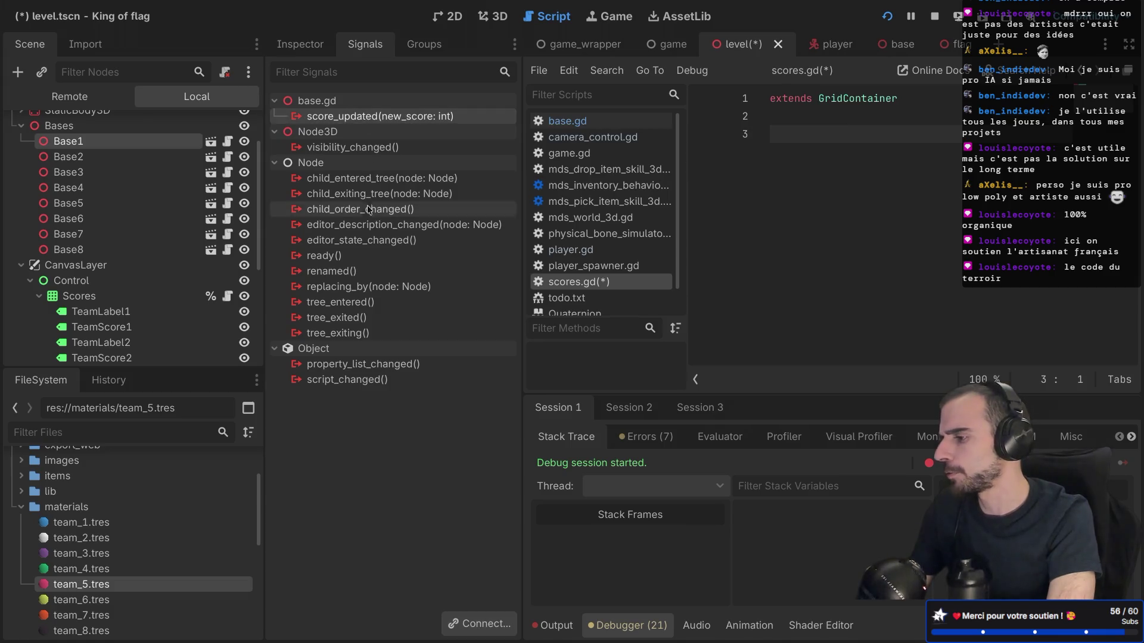
scroll(142, 286, down, 3)
scroll(142, 286, up, 3)
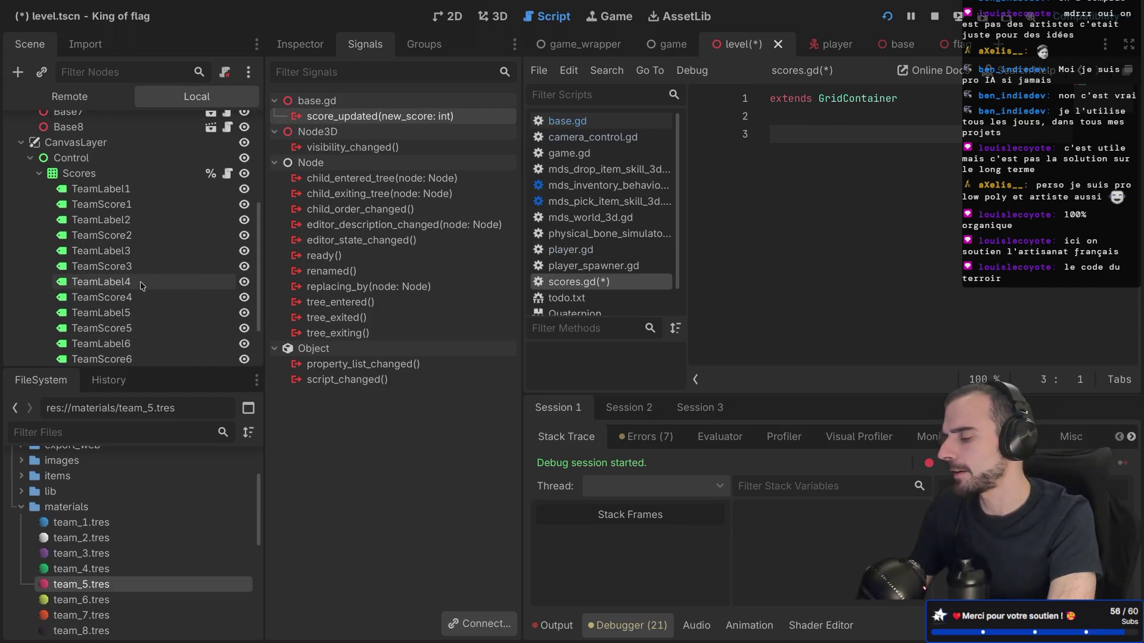
scroll(142, 289, up, 2)
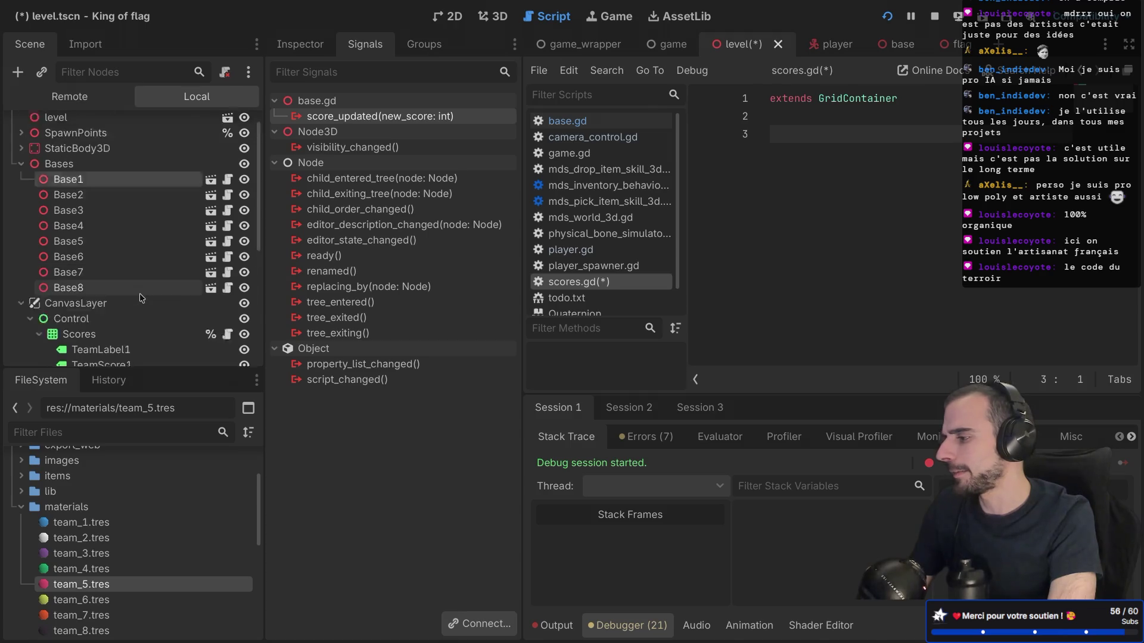
scroll(142, 296, down, 2)
scroll(141, 298, down, 2)
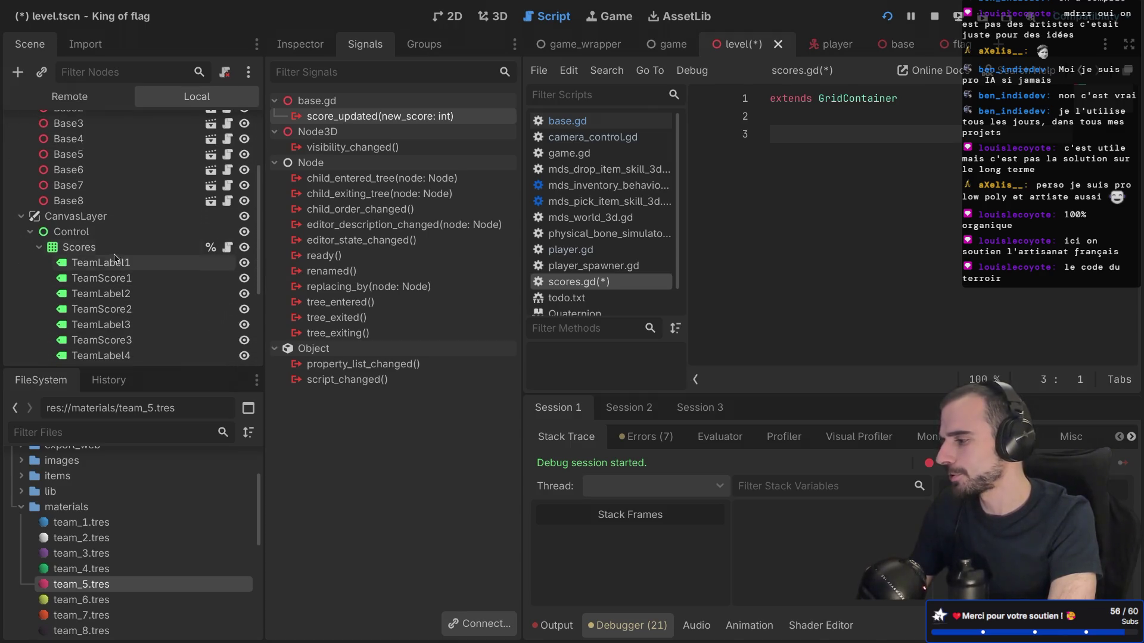
double_click(370, 117)
scroll(516, 337, down, 5)
scroll(516, 338, down, 2)
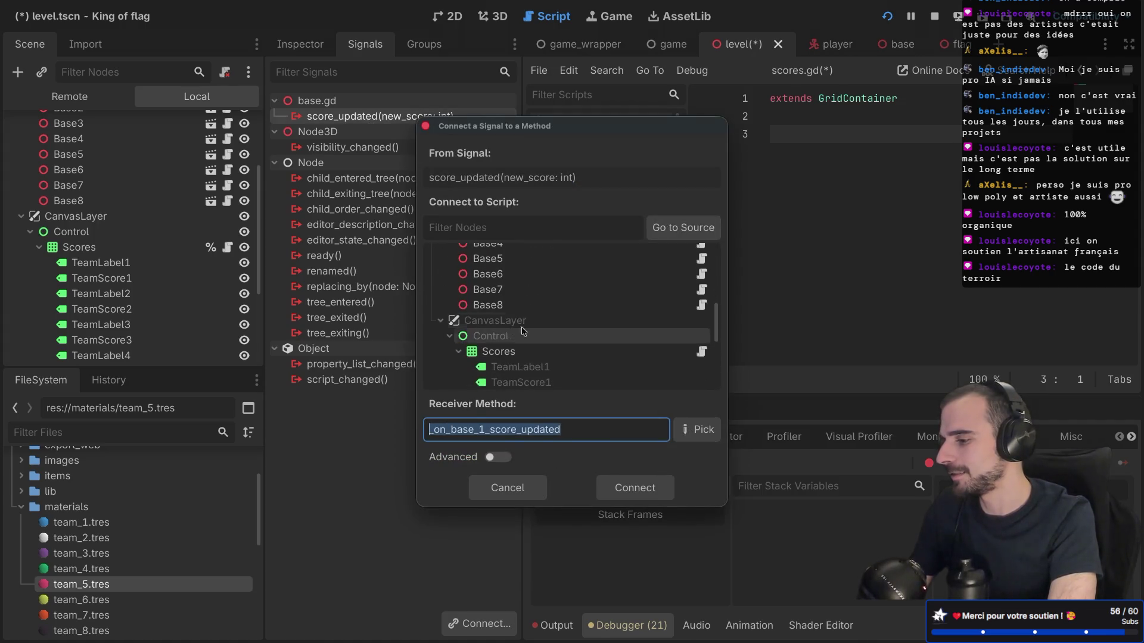
click(524, 351)
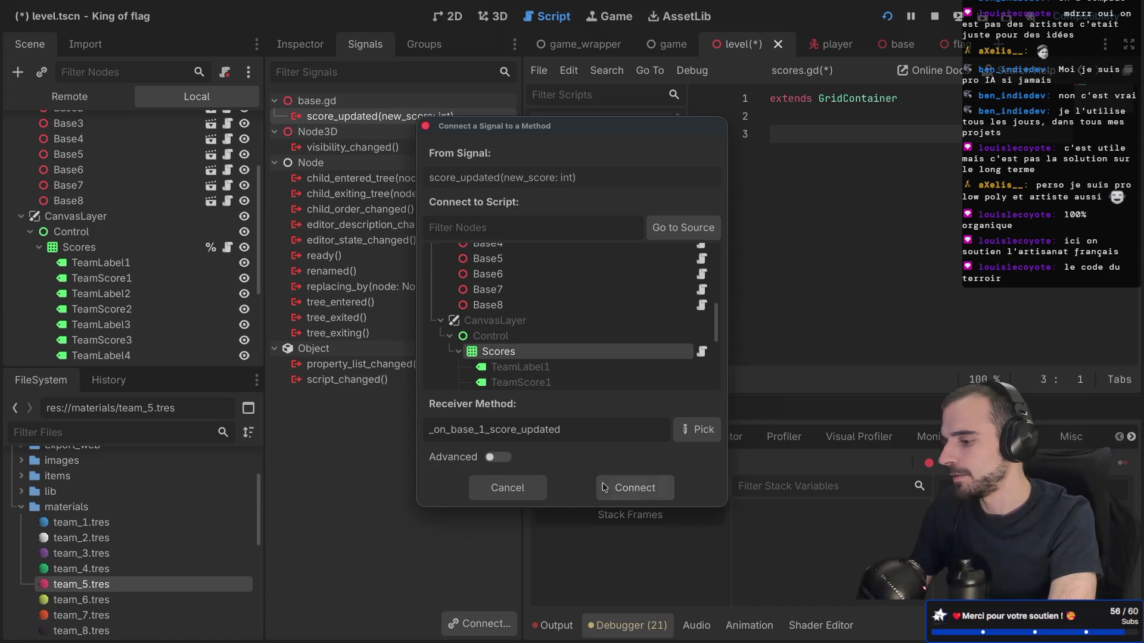
click(637, 490)
key(ctrl+s)
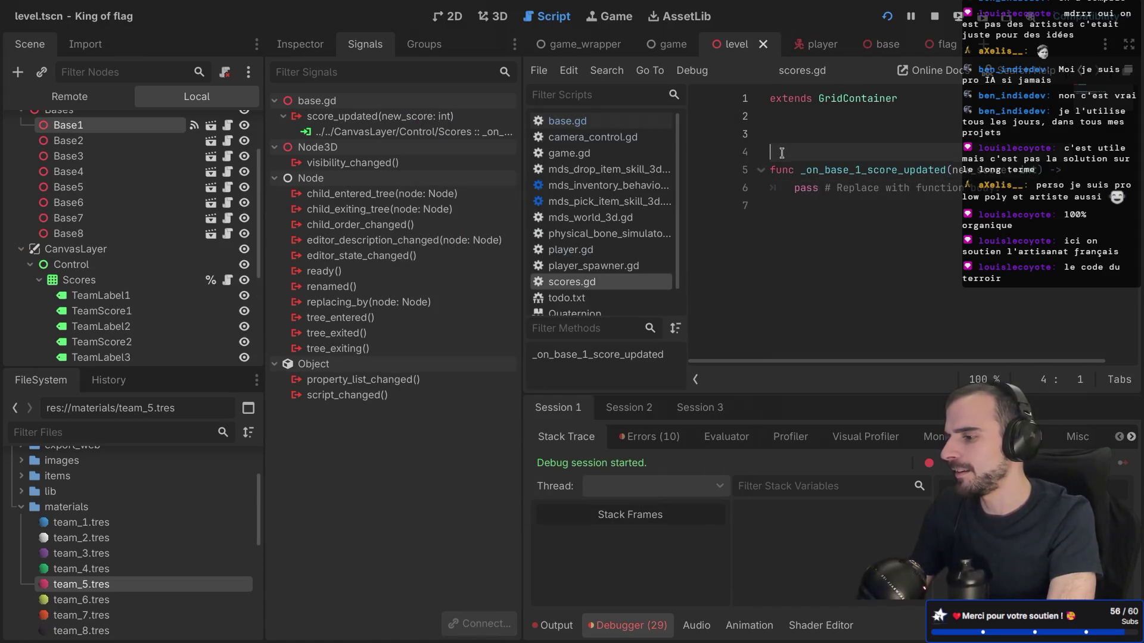
key(BackSpace)
Connect the score_updated signals of Base2 and Base3 to Scores
click(154, 141)
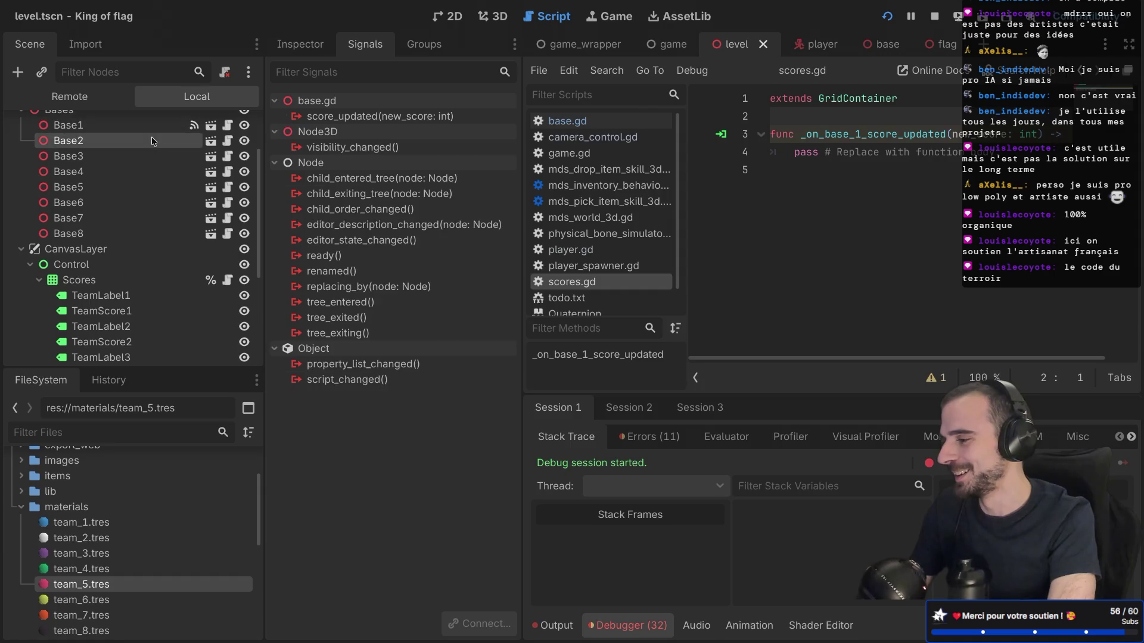
double_click(358, 117)
scroll(524, 287, down, 5)
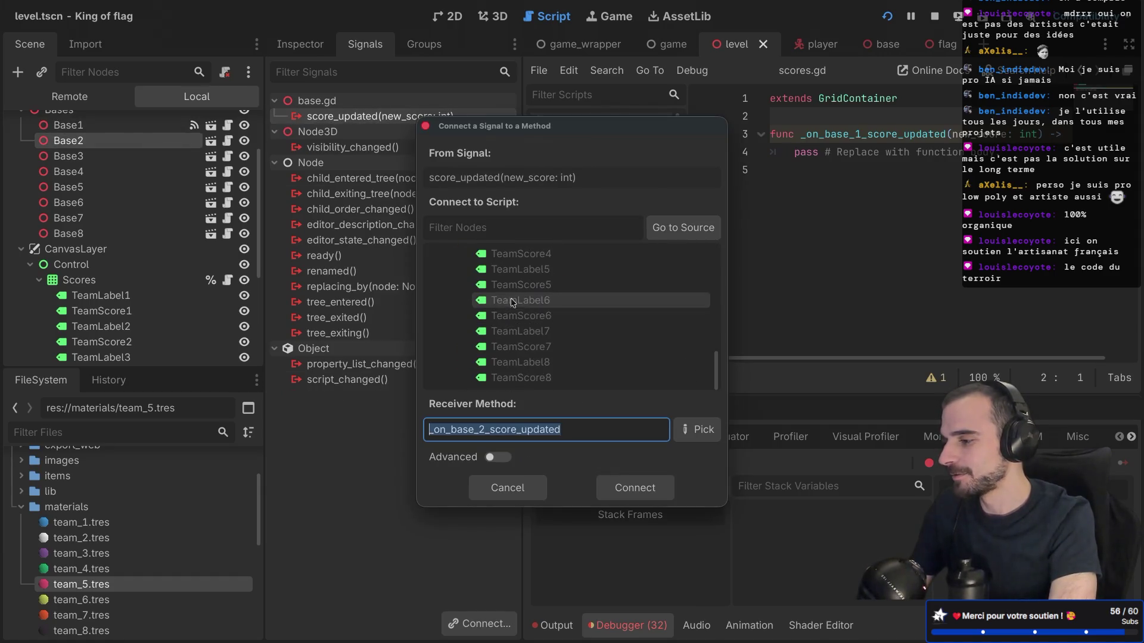
scroll(521, 298, up, 3)
double_click(517, 355)
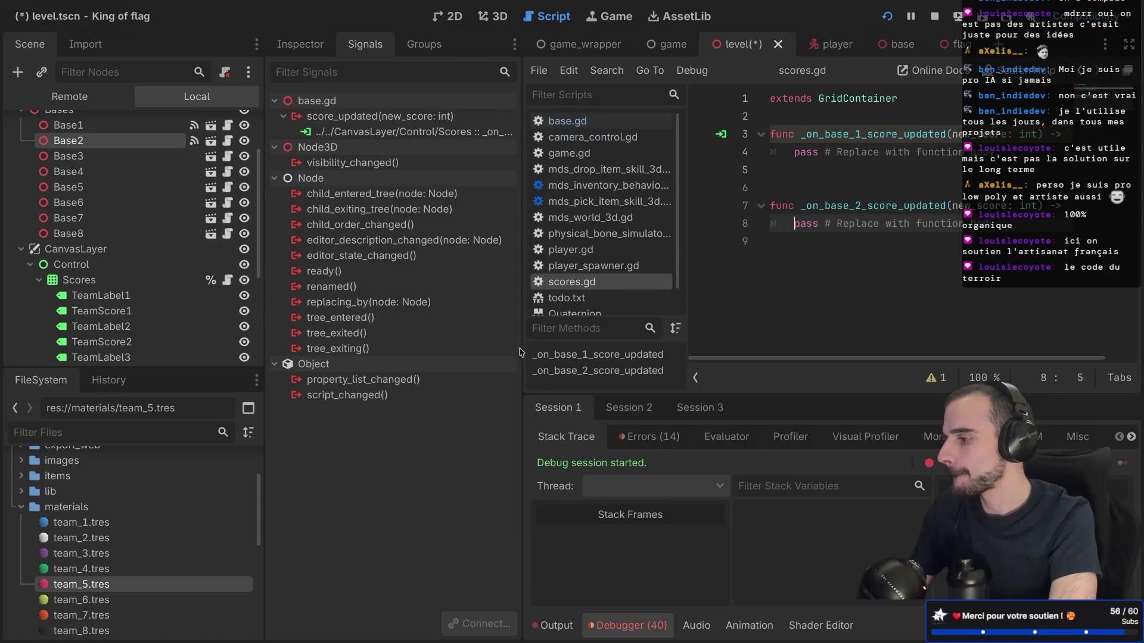
click(132, 156)
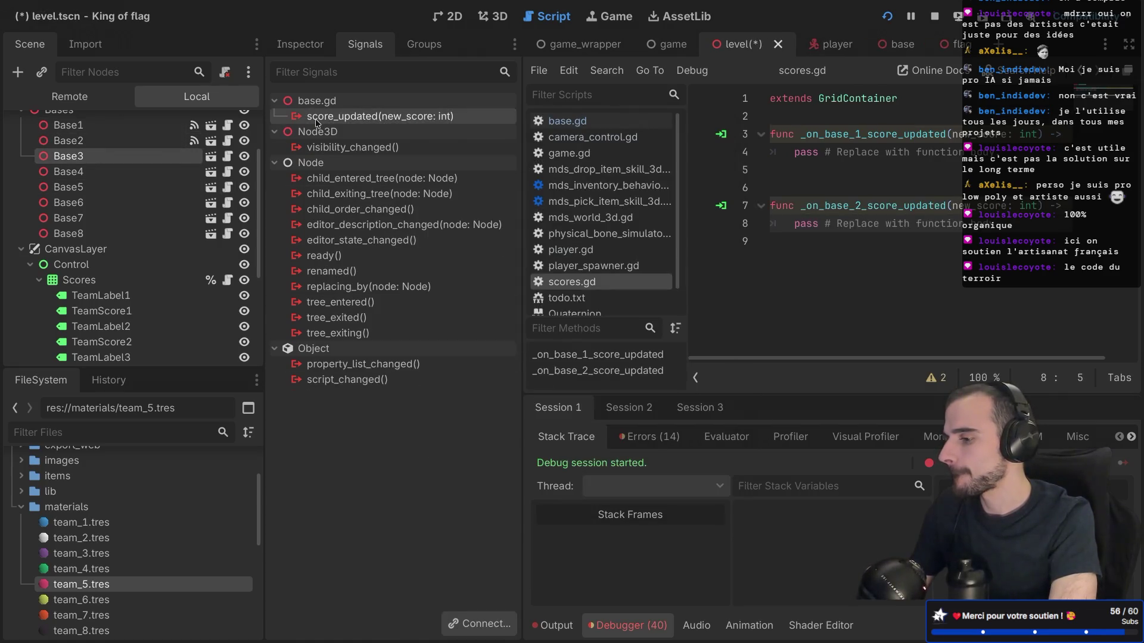
double_click(381, 116)
scroll(520, 301, down, 5)
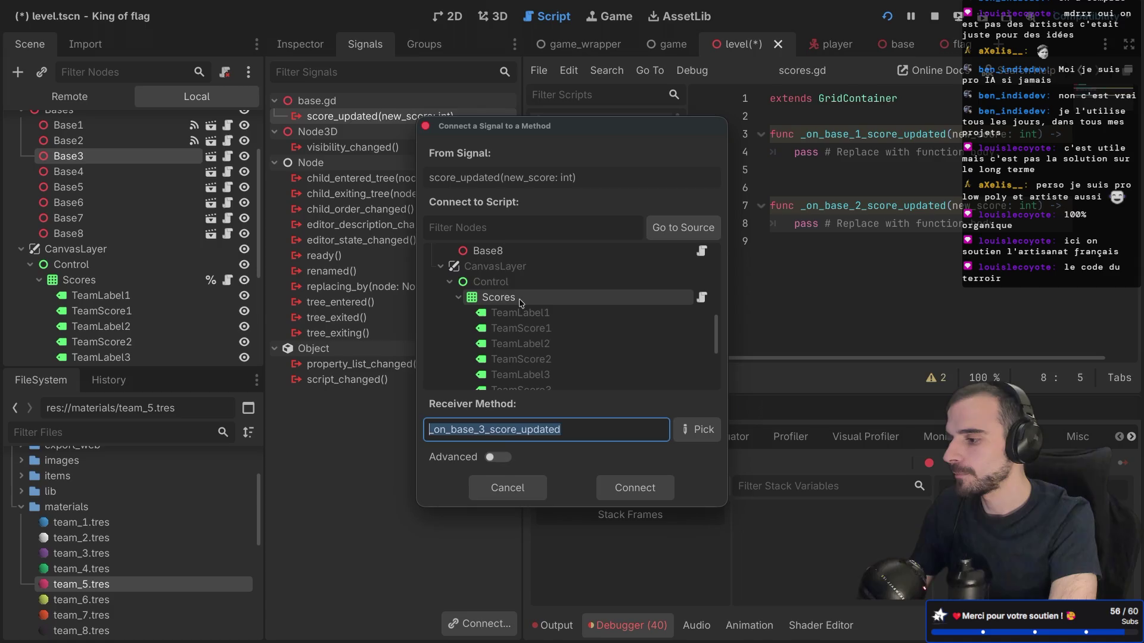
click(519, 299)
double_click(518, 299)
Connect the score_updated signals of Base4 and Base5 to Scores
click(116, 173)
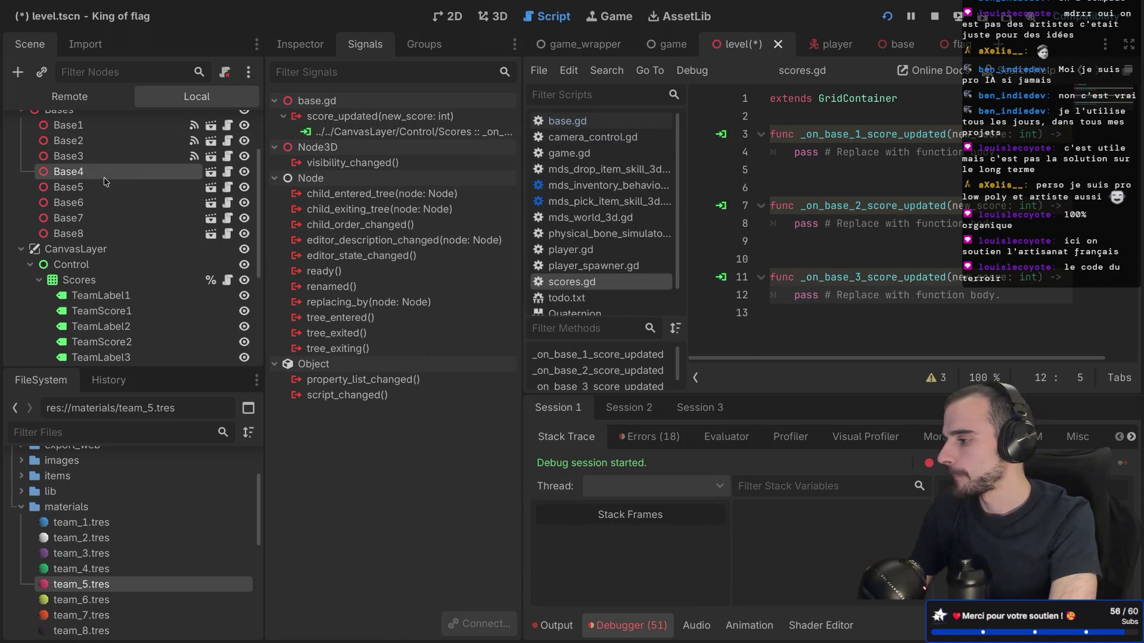
double_click(328, 122)
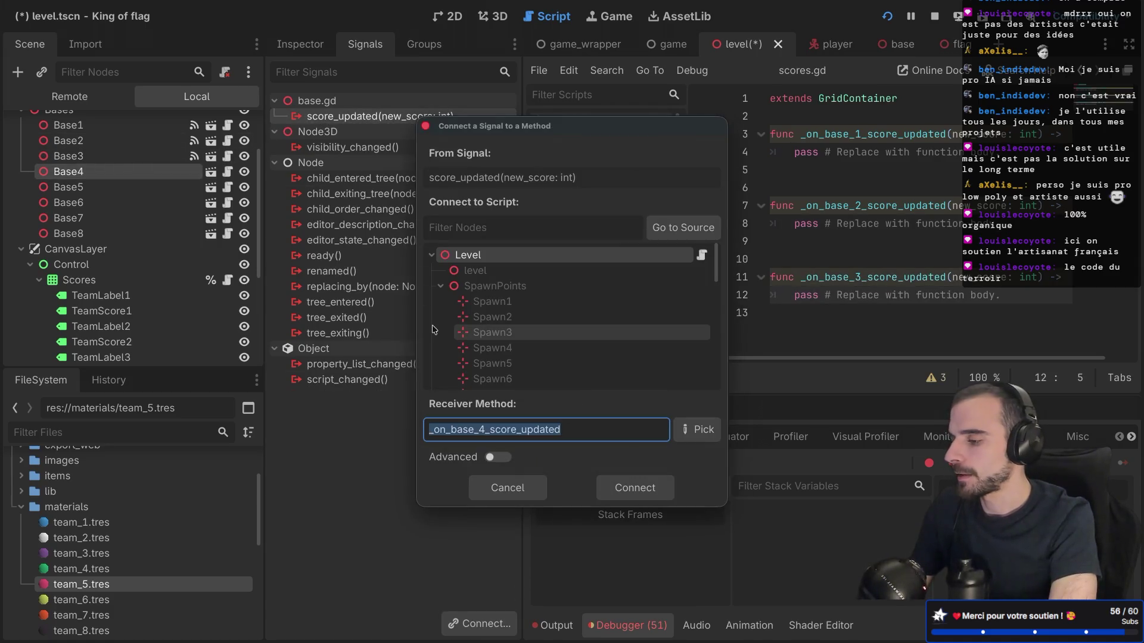
scroll(433, 330, down, 3)
scroll(440, 331, down, 3)
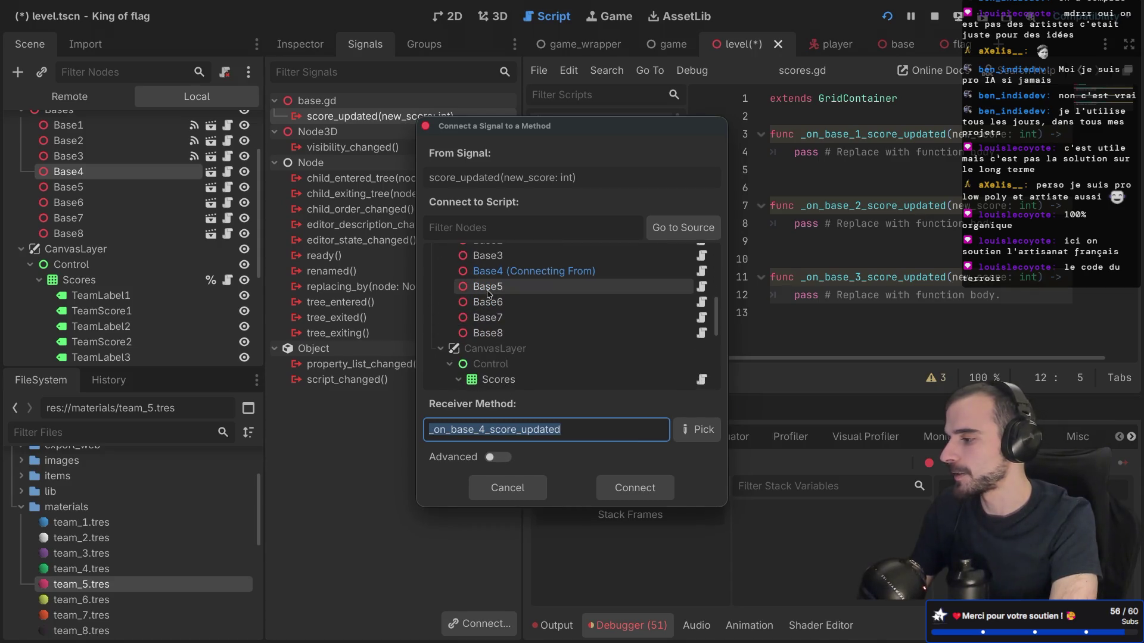
scroll(566, 333, down, 3)
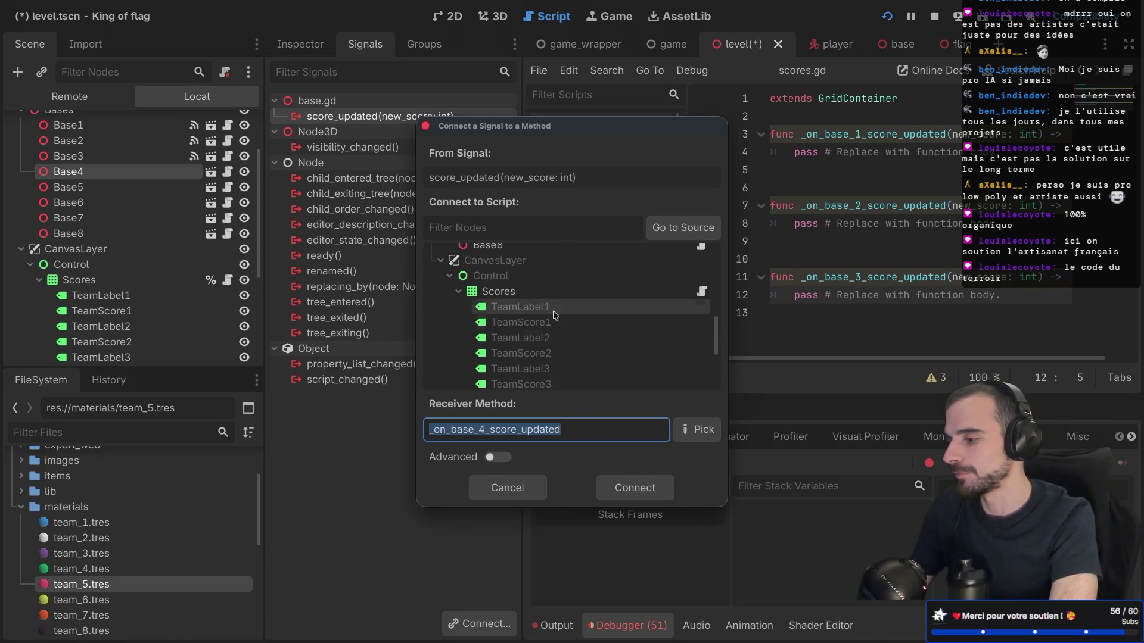
click(498, 291)
click(646, 499)
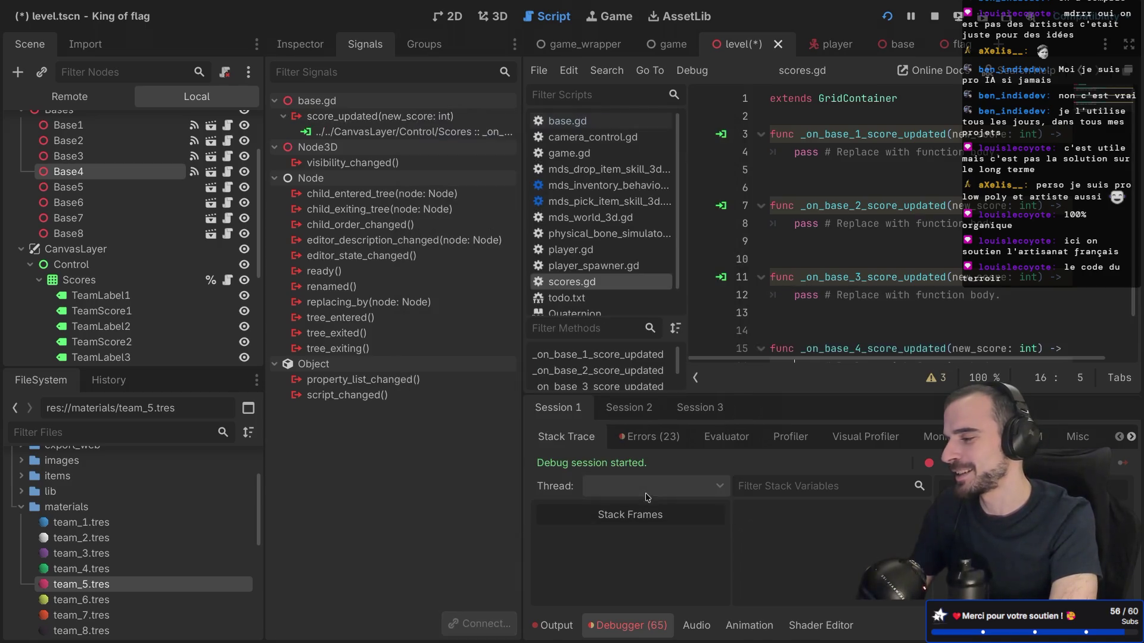
click(102, 188)
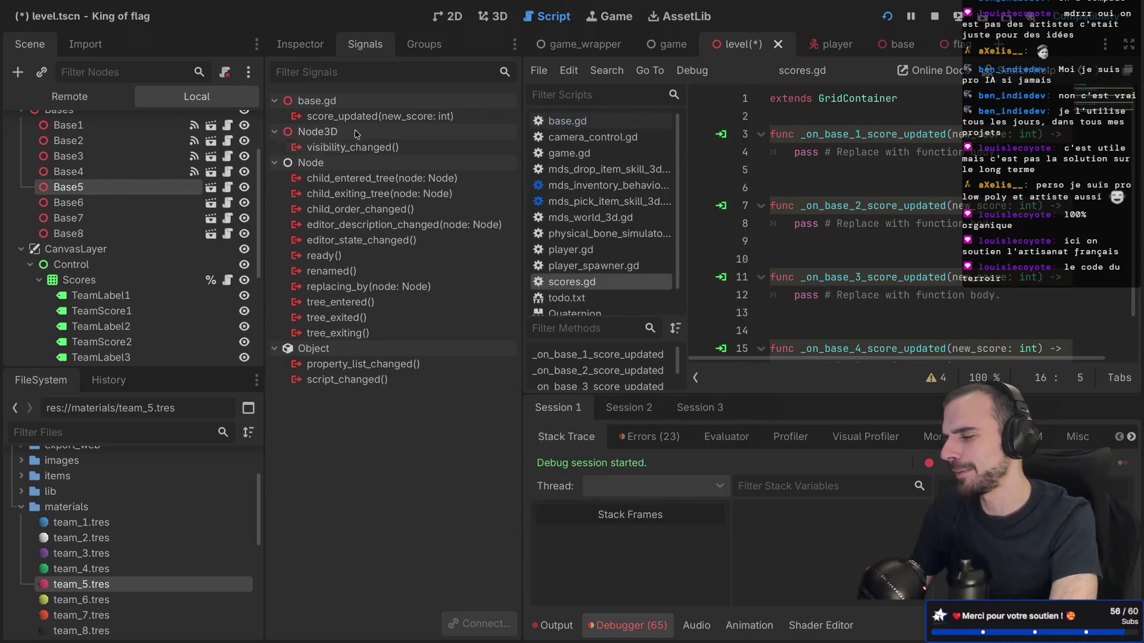
double_click(379, 116)
scroll(501, 310, down, 4)
double_click(514, 309)
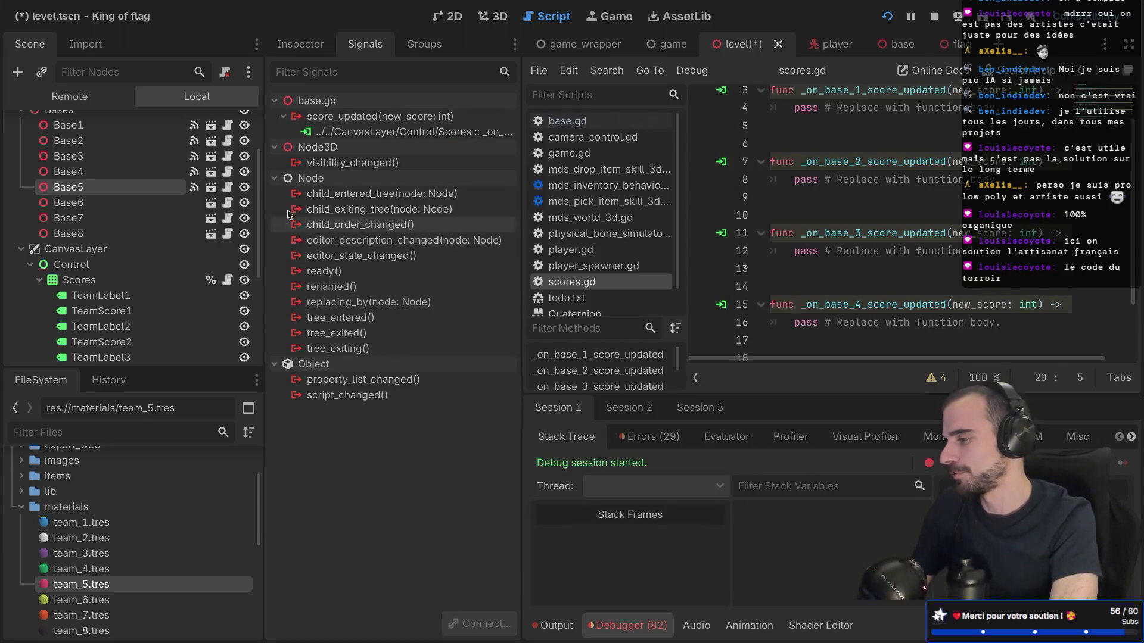
Connect the score_updated signals of Base6 and Base7 to Scores
click(143, 203)
double_click(338, 117)
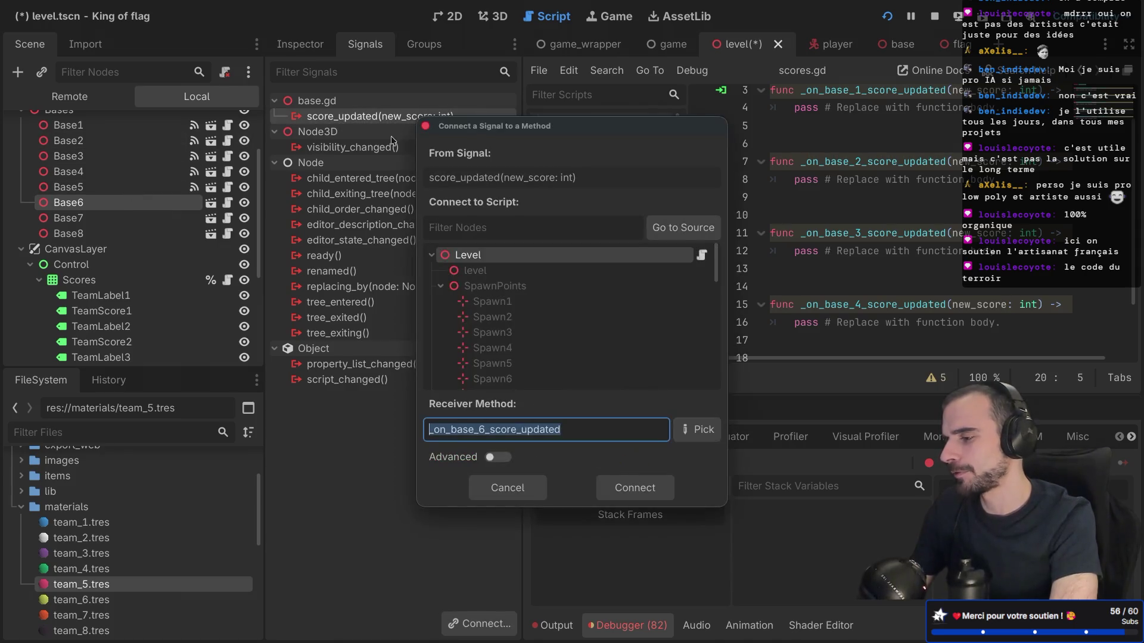
scroll(549, 346, down, 5)
scroll(548, 353, down, 2)
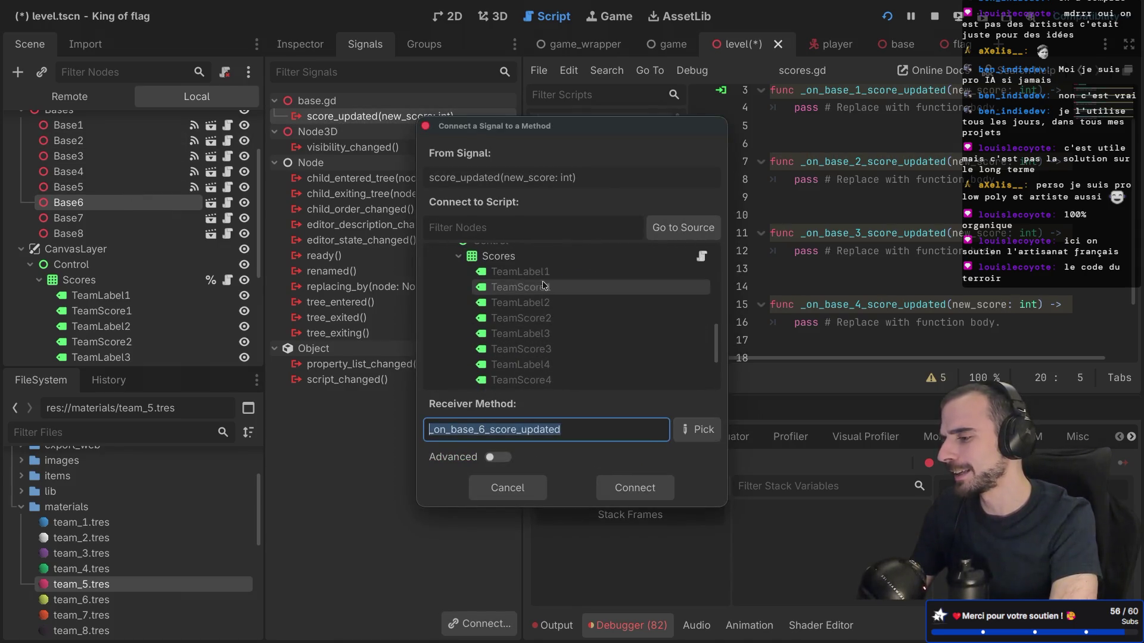
double_click(498, 256)
click(70, 219)
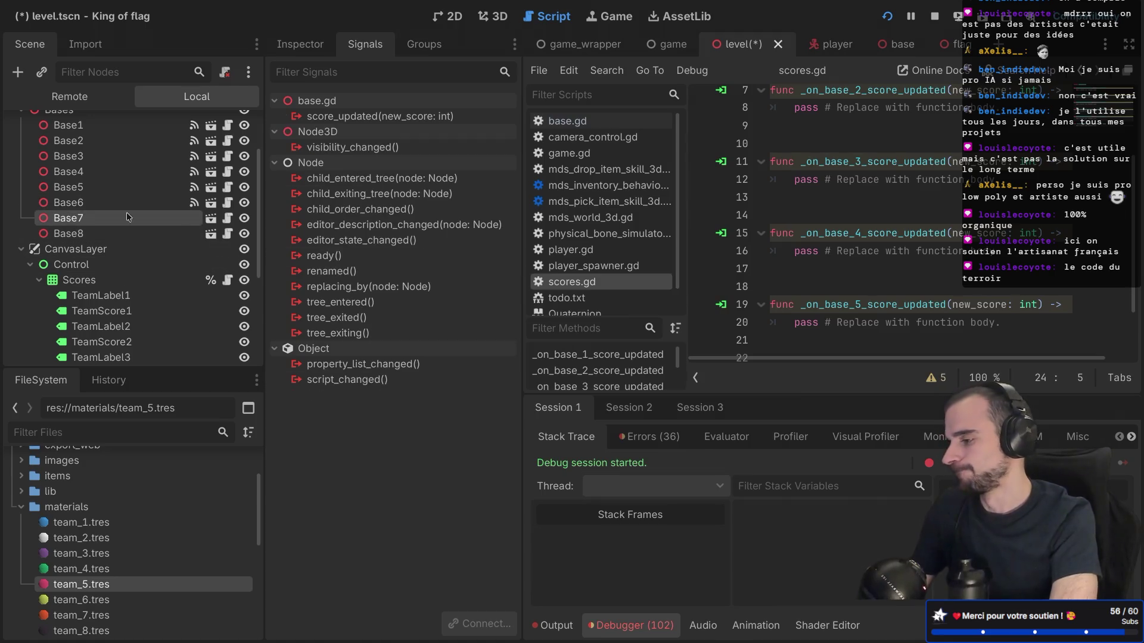
double_click(379, 117)
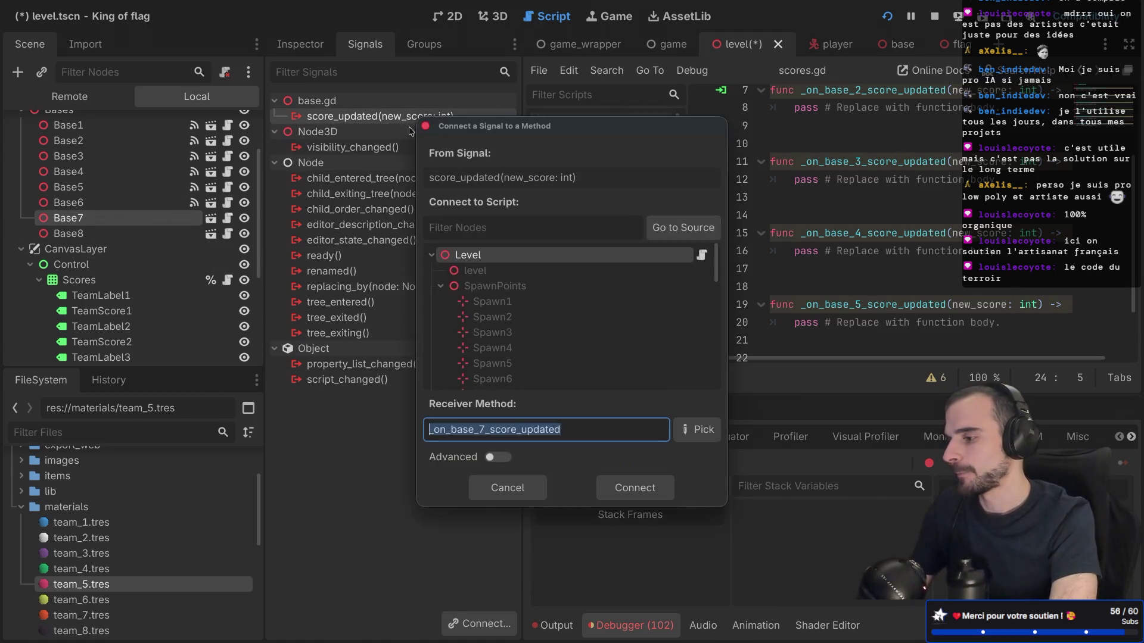
scroll(541, 357, down, 5)
scroll(541, 358, down, 1)
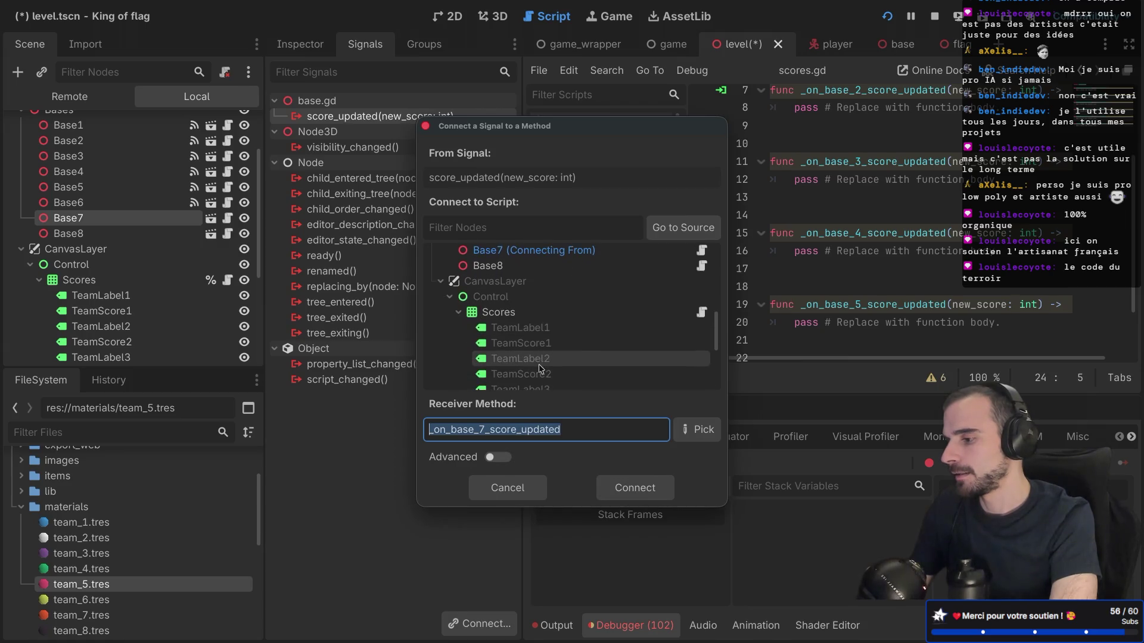
double_click(525, 312)
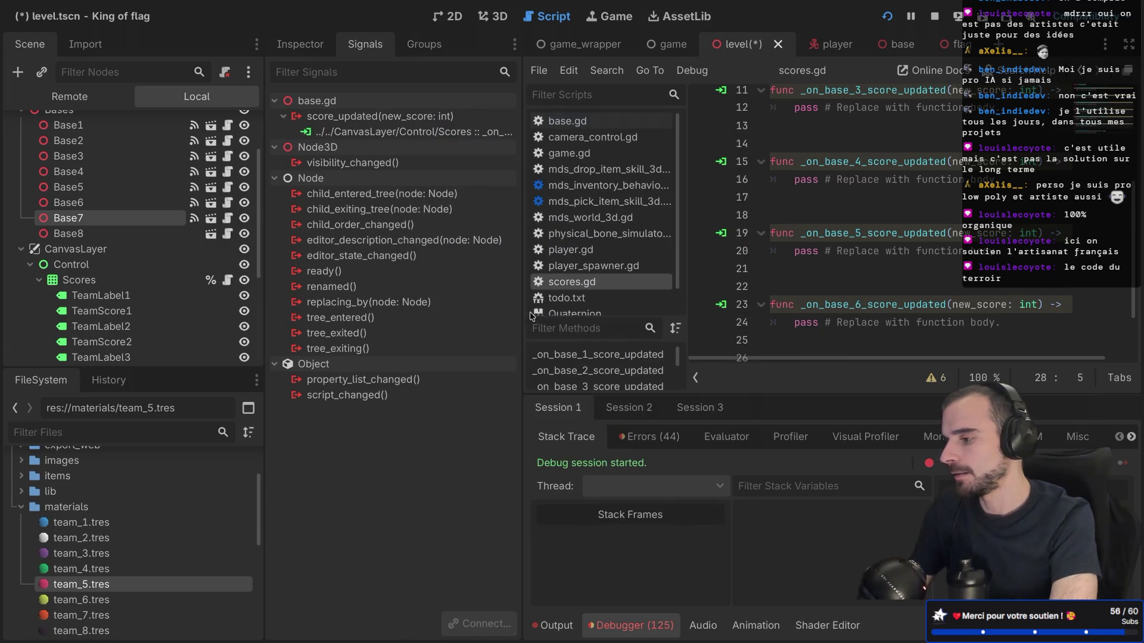
Connect Base8's score_updated signal to Scores and save the level scene
click(123, 233)
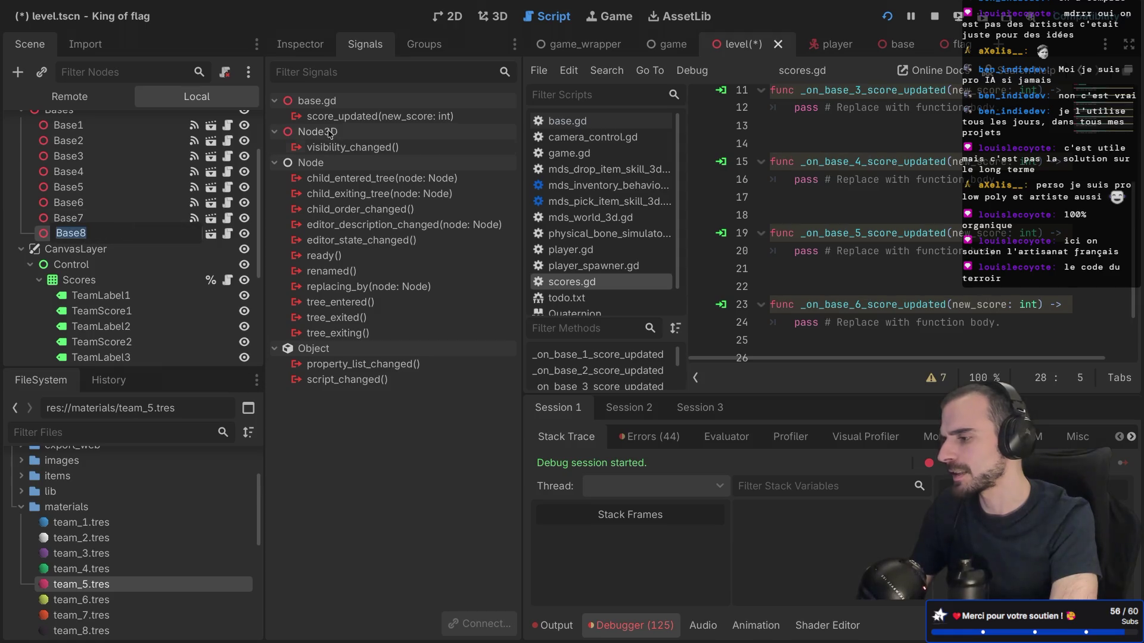
double_click(360, 116)
scroll(540, 363, down, 5)
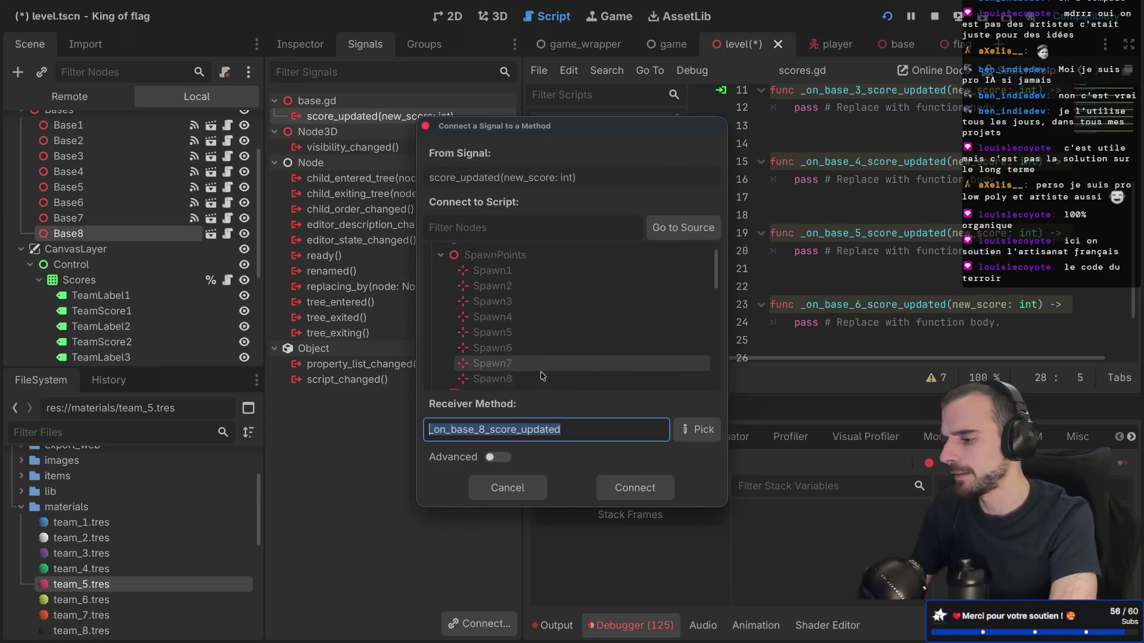
click(494, 345)
double_click(494, 344)
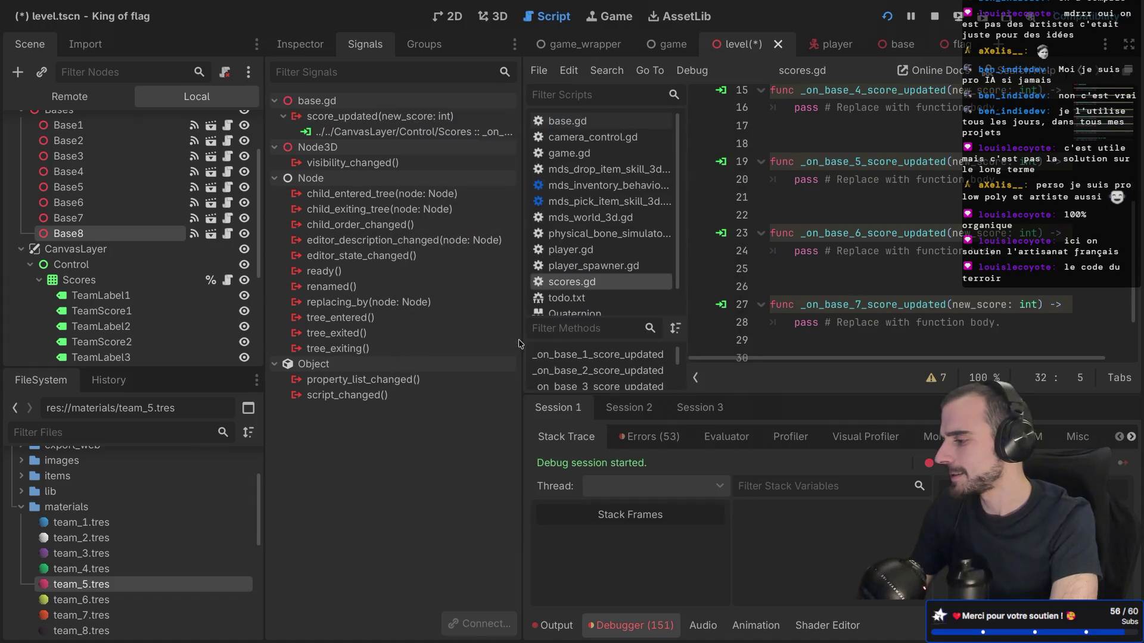
key(ctrl+s)
click(786, 287)
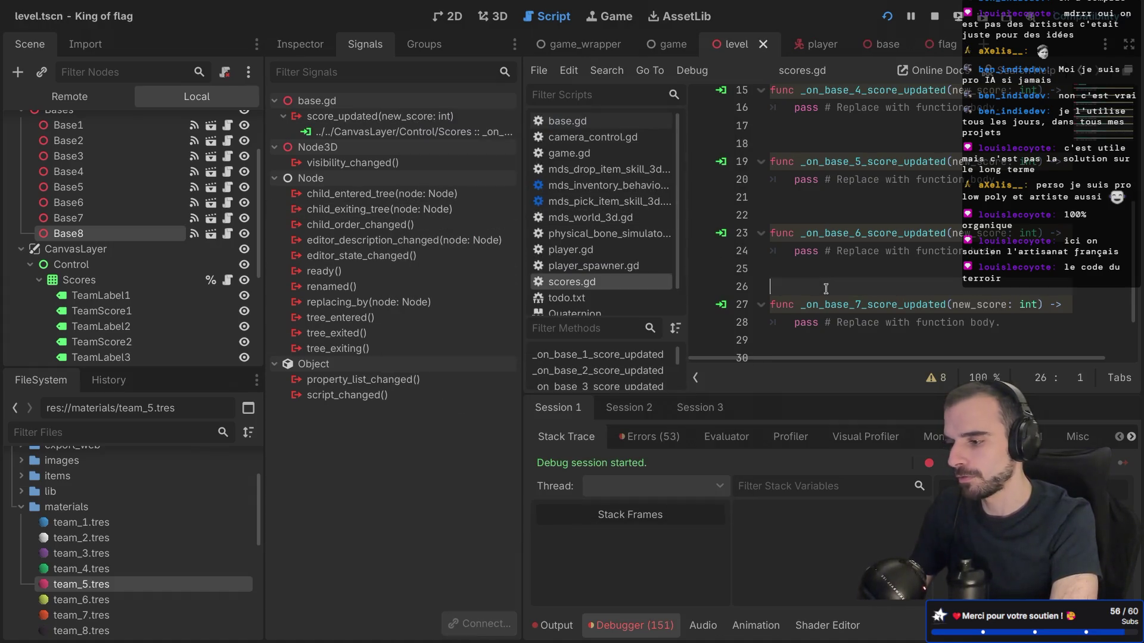
In distraction-free mode, delete the extra blank lines around the base_4 and base_5 handlers
key(BackSpace)
click(810, 220)
key(BackSpace)
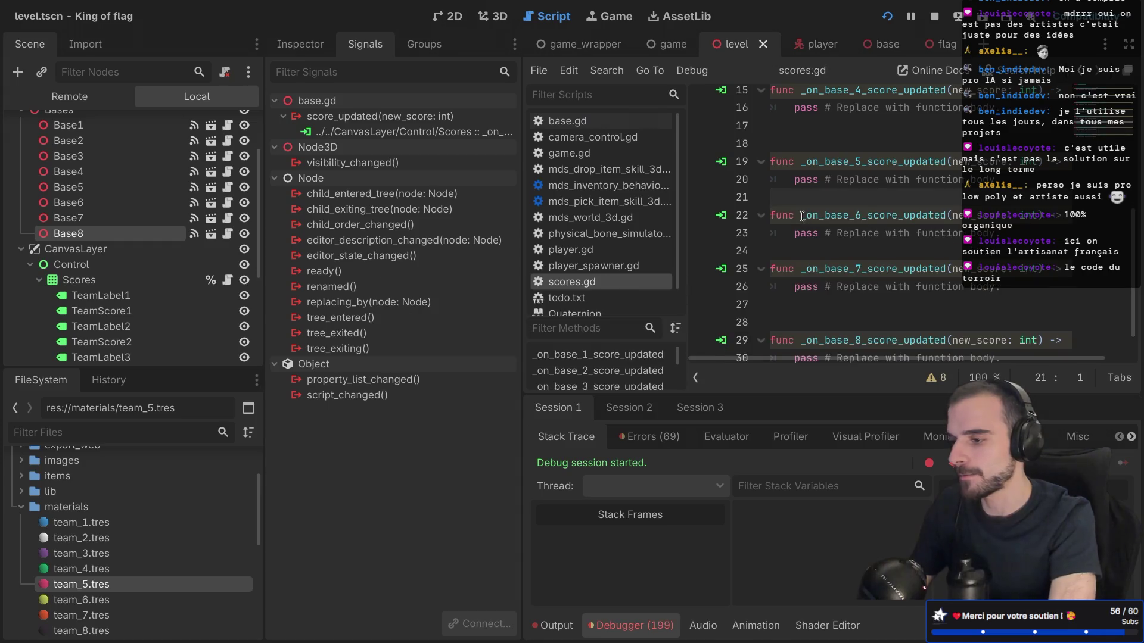
key(ctrl+shift+F11)
click(372, 140)
key(BackSpace)
scroll(369, 143, up, 4)
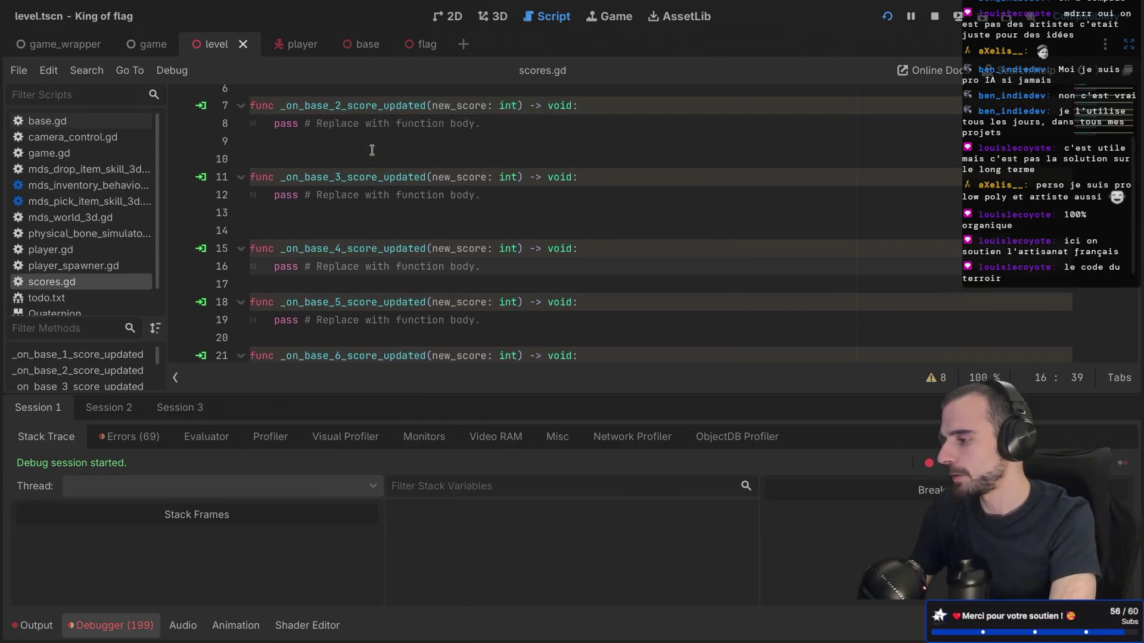
click(295, 249)
key(BackSpace)
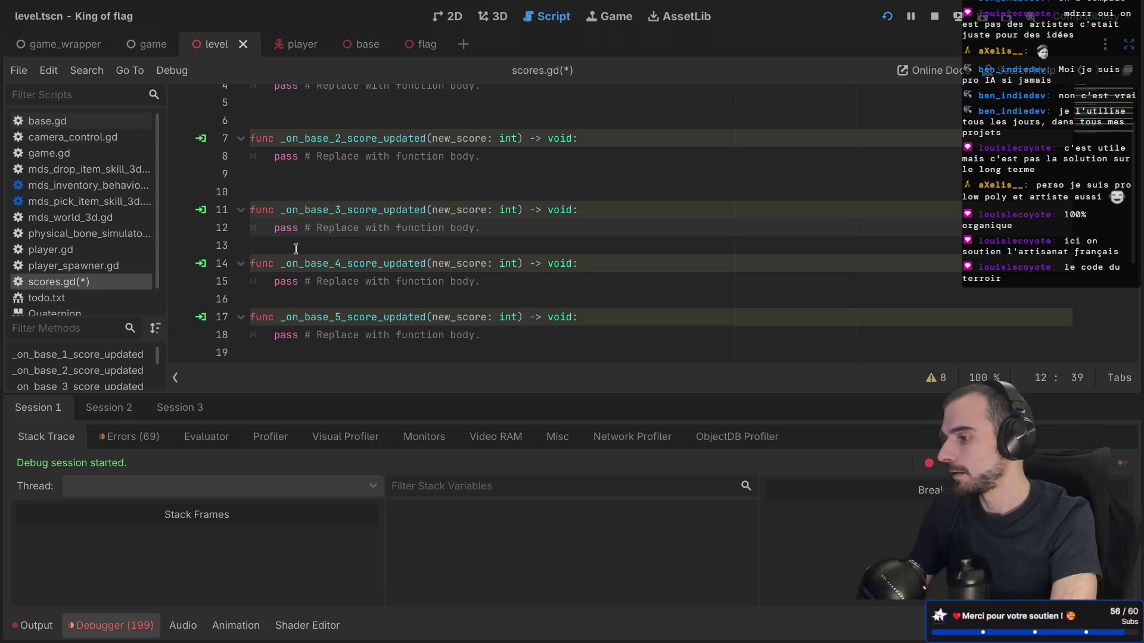
key(ctrl+z)
Remove the remaining extra blank lines, including lines 6 and 23, save scores.gd, and restore the docks
key(BackSpace)
click(283, 190)
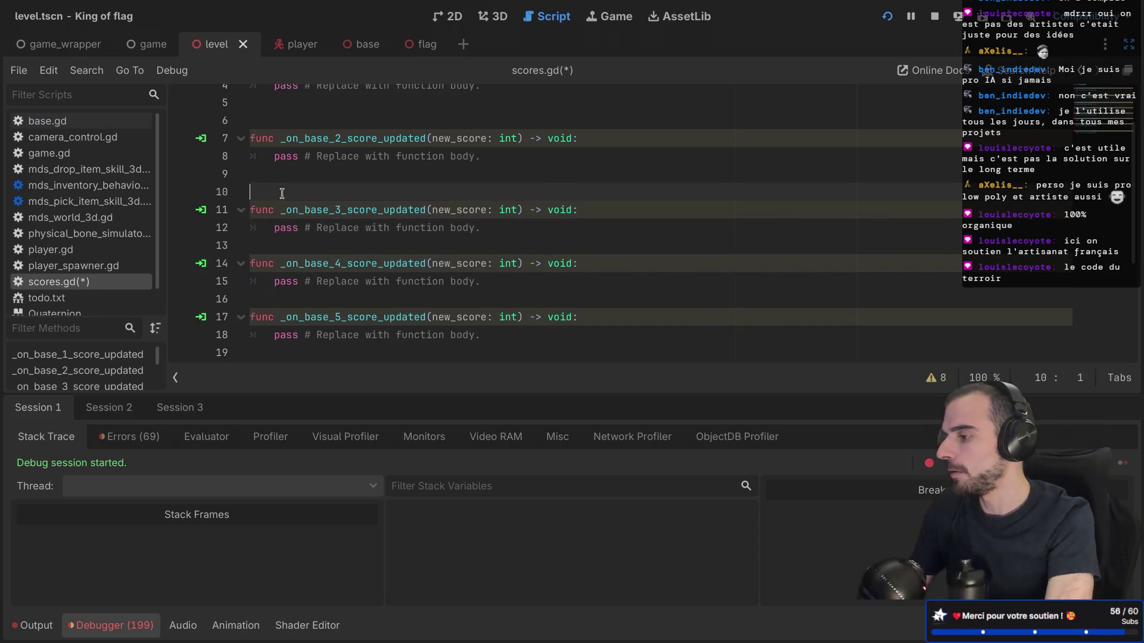
key(BackSpace)
scroll(283, 191, up, 2)
click(283, 191)
key(BackSpace)
scroll(283, 191, down, 4)
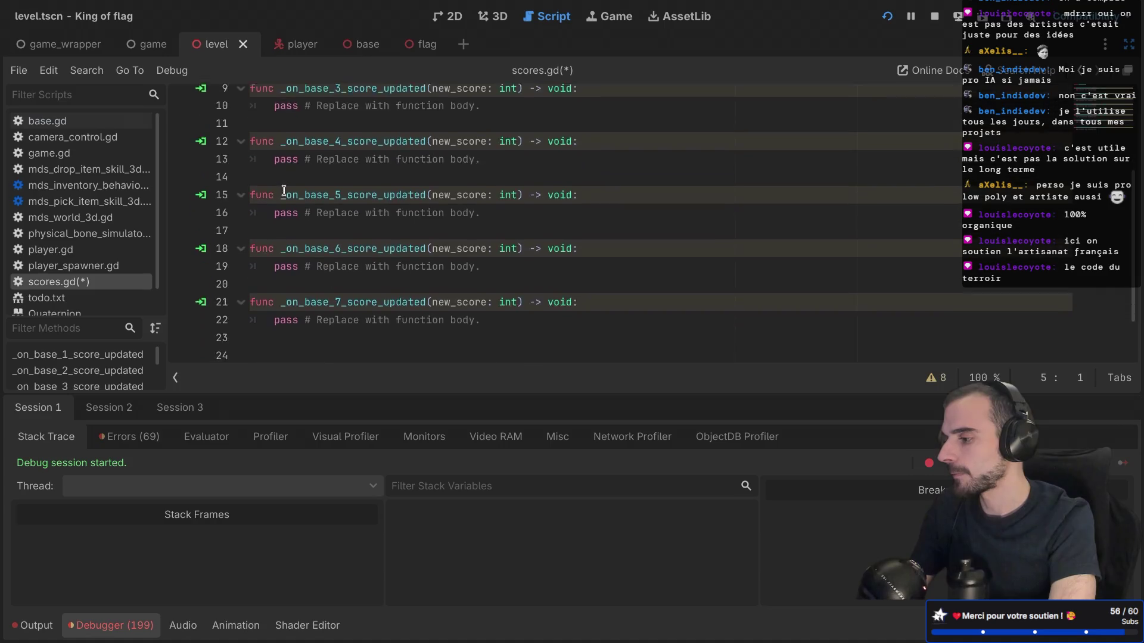
click(272, 292)
key(BackSpace)
key(ctrl+s)
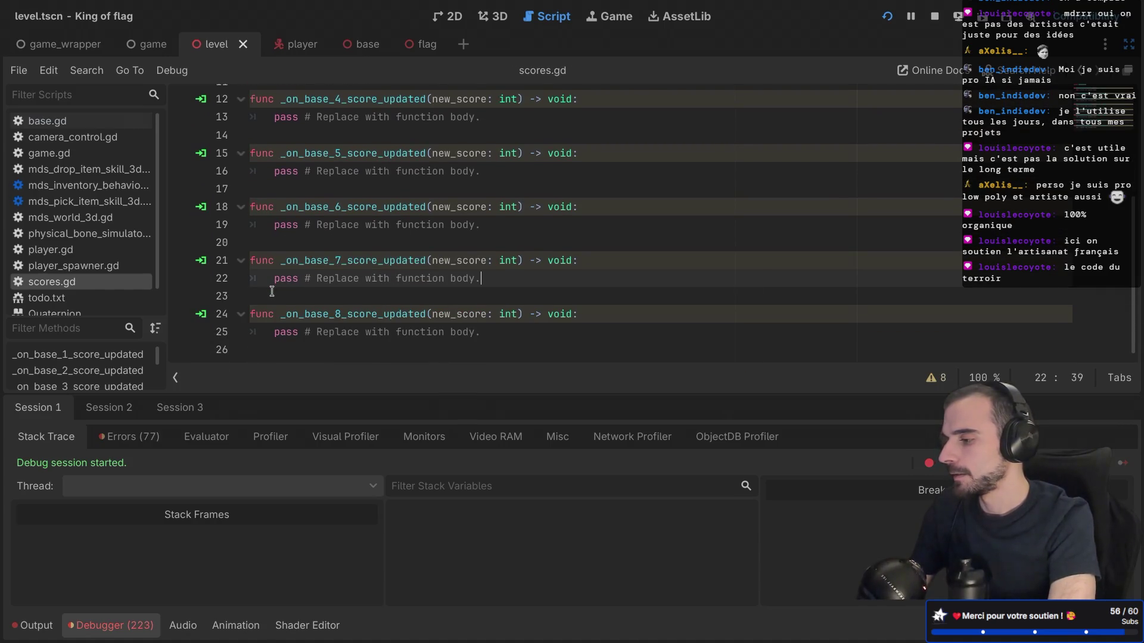
scroll(306, 222, up, 4)
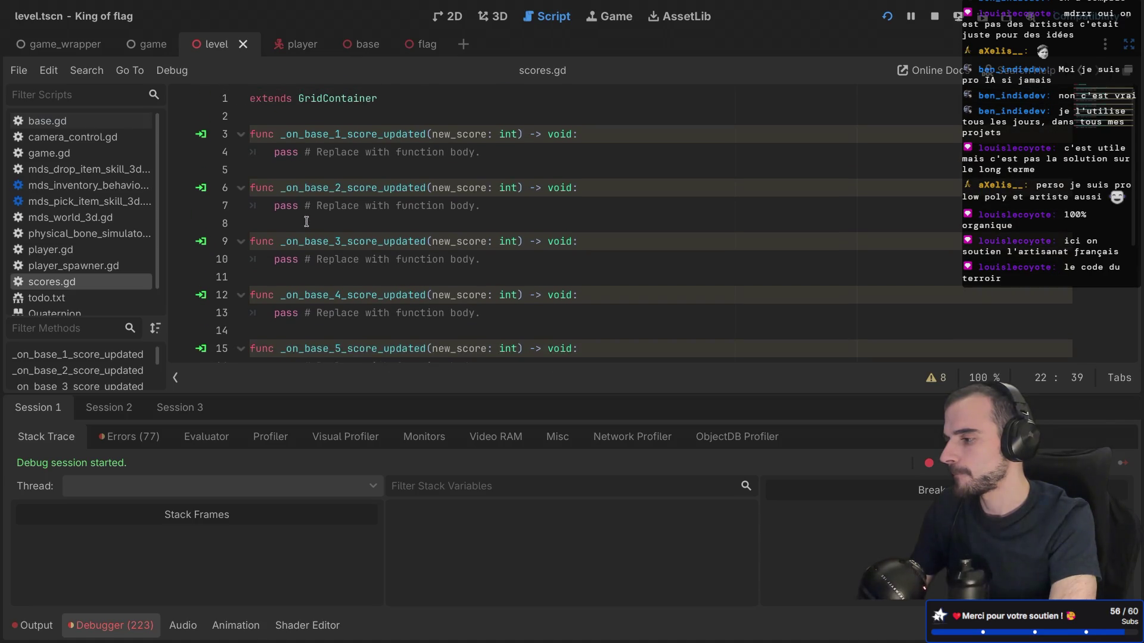
key(ctrl+shift+F11)
scroll(165, 290, down, 5)
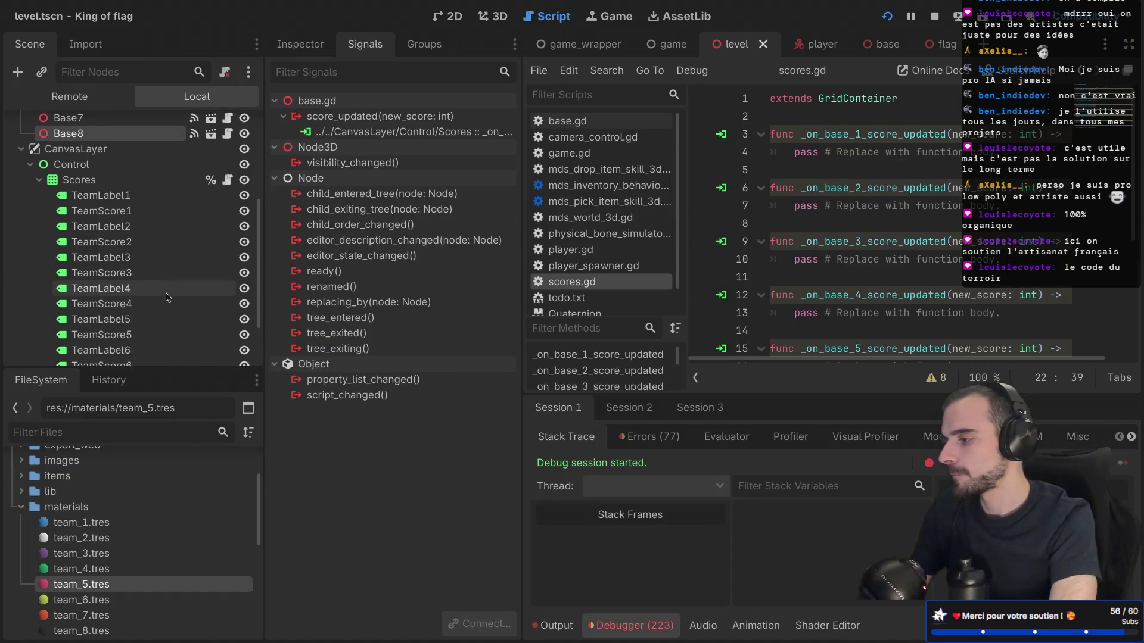
Set TeamScore1 through TeamScore4 to Access as Unique Name
right_click(119, 181)
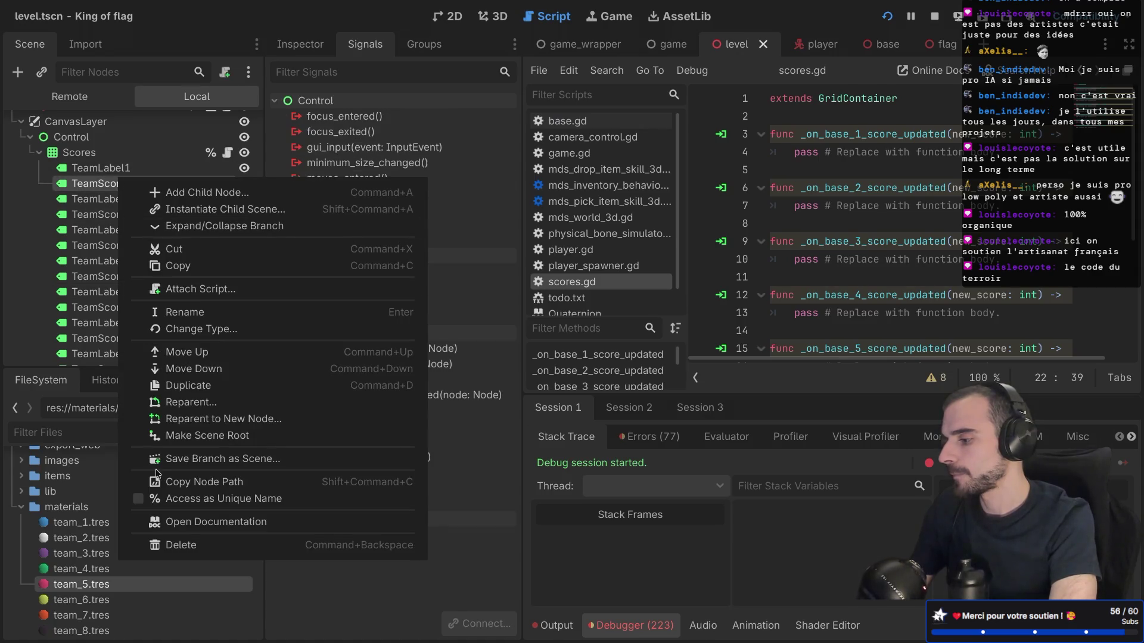
click(140, 498)
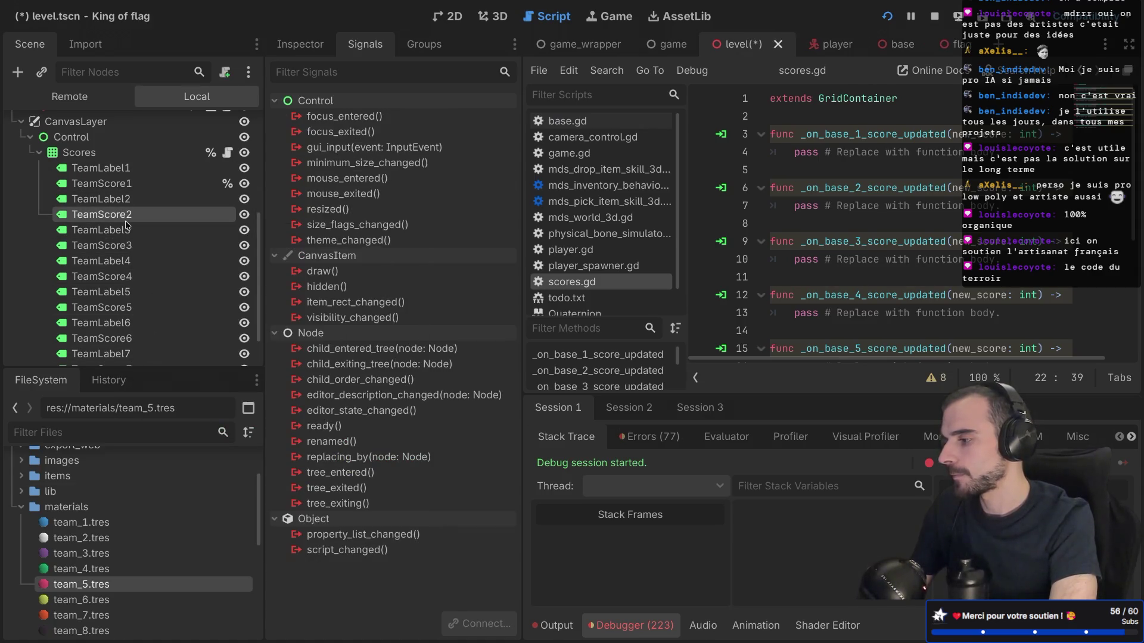
right_click(126, 221)
click(150, 543)
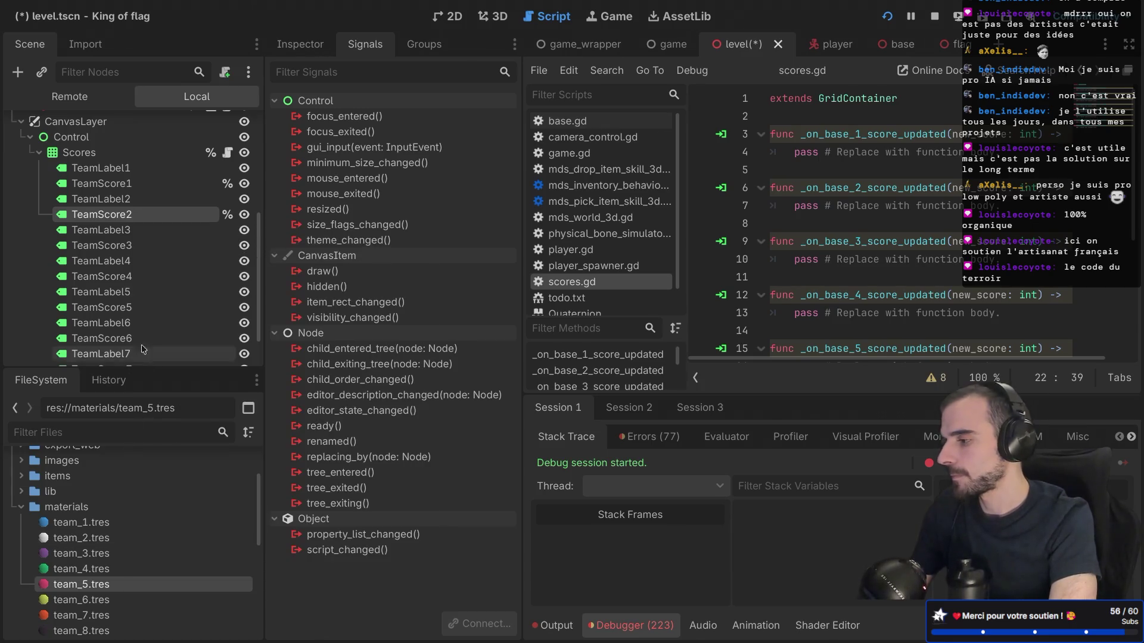
click(141, 247)
right_click(143, 246)
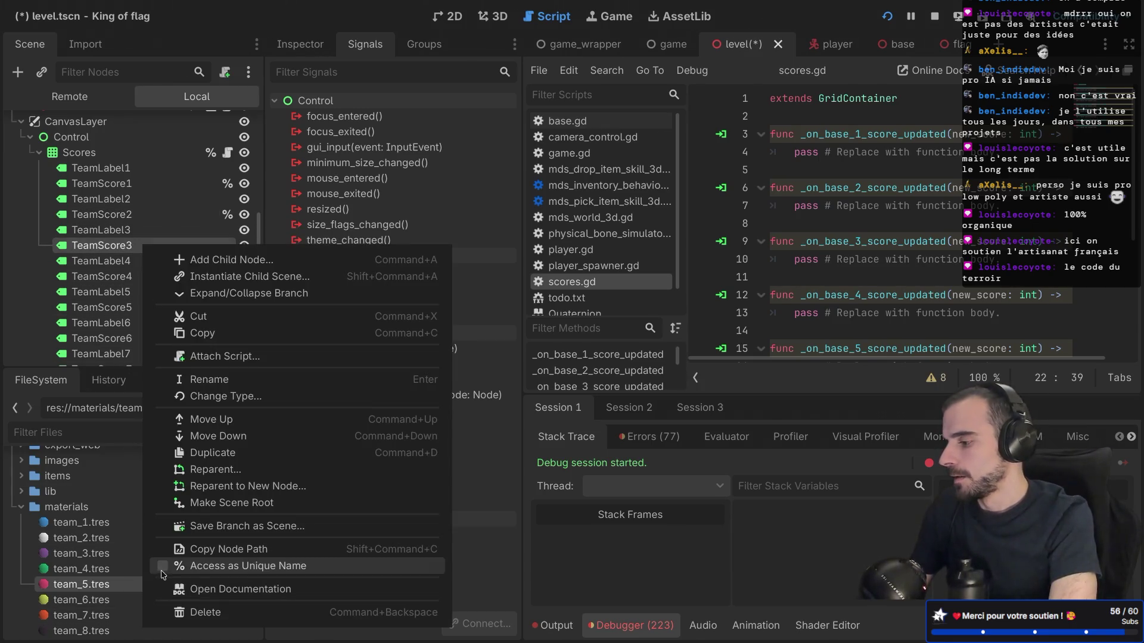
click(161, 570)
right_click(125, 278)
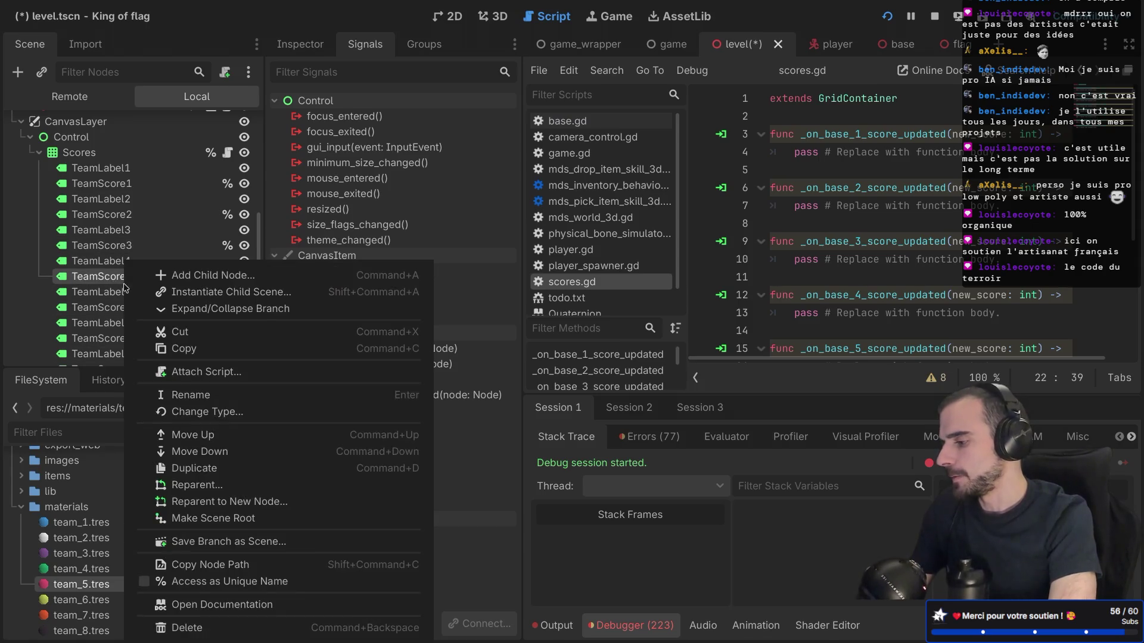
click(148, 582)
Set TeamScore5 through TeamScore8 to Access as Unique Name and save the level scene
click(141, 308)
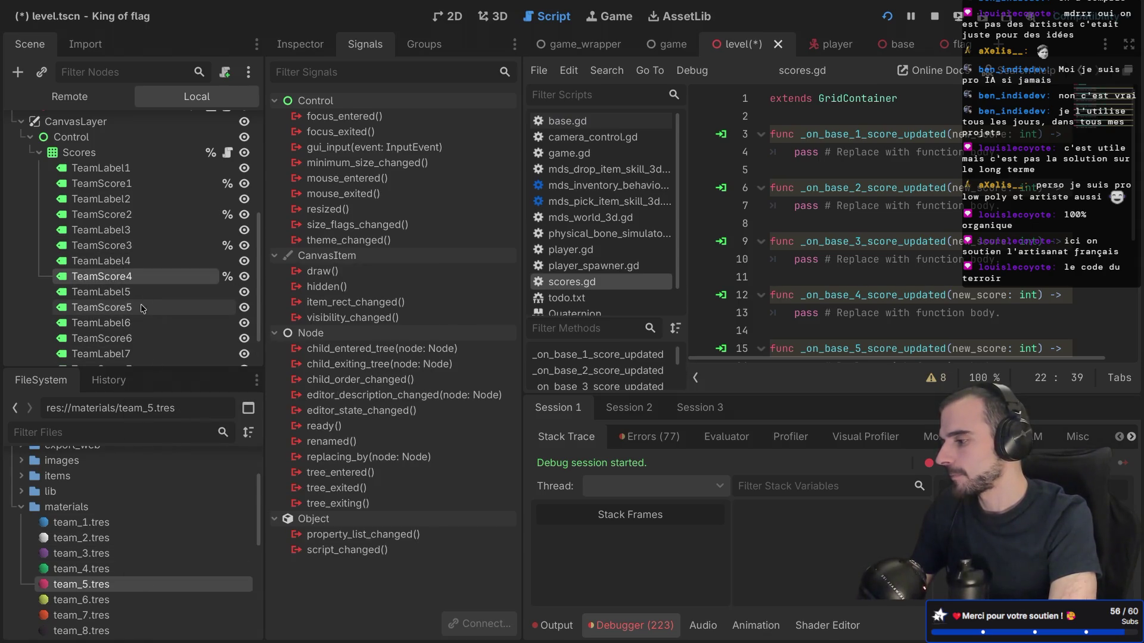
right_click(141, 307)
click(161, 581)
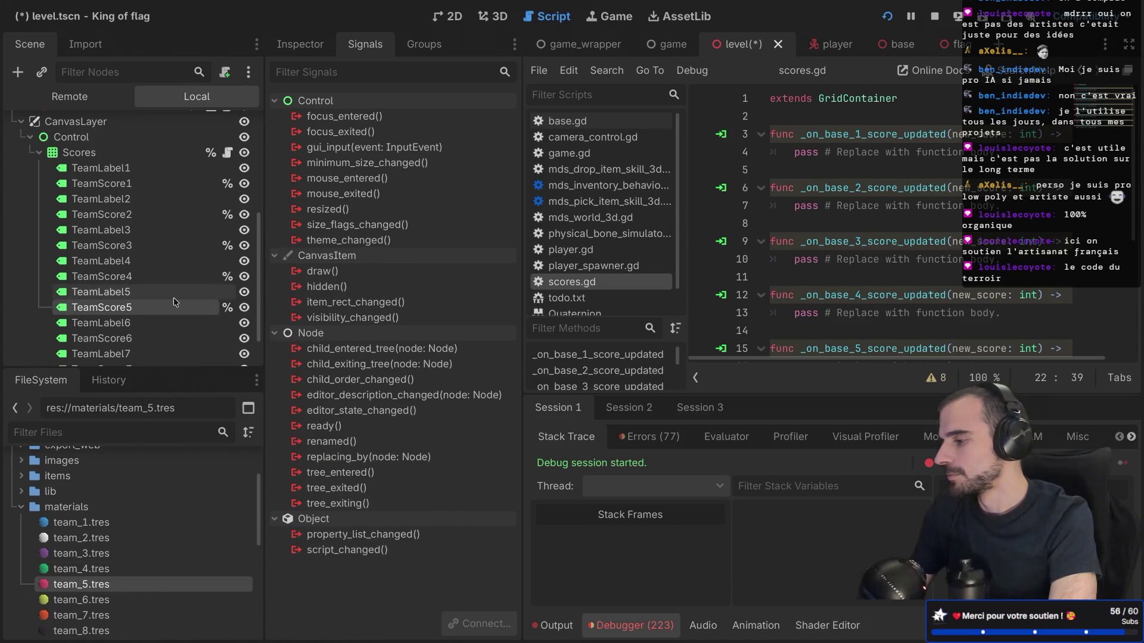
scroll(173, 298, down, 3)
click(139, 289)
right_click(134, 288)
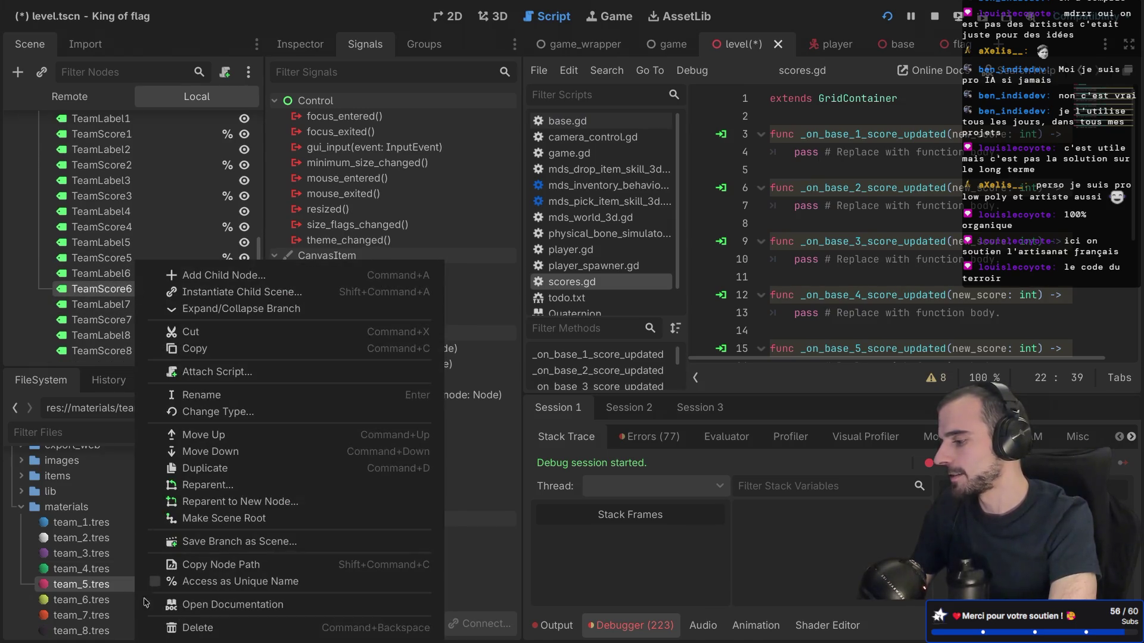
click(154, 583)
click(133, 321)
right_click(133, 321)
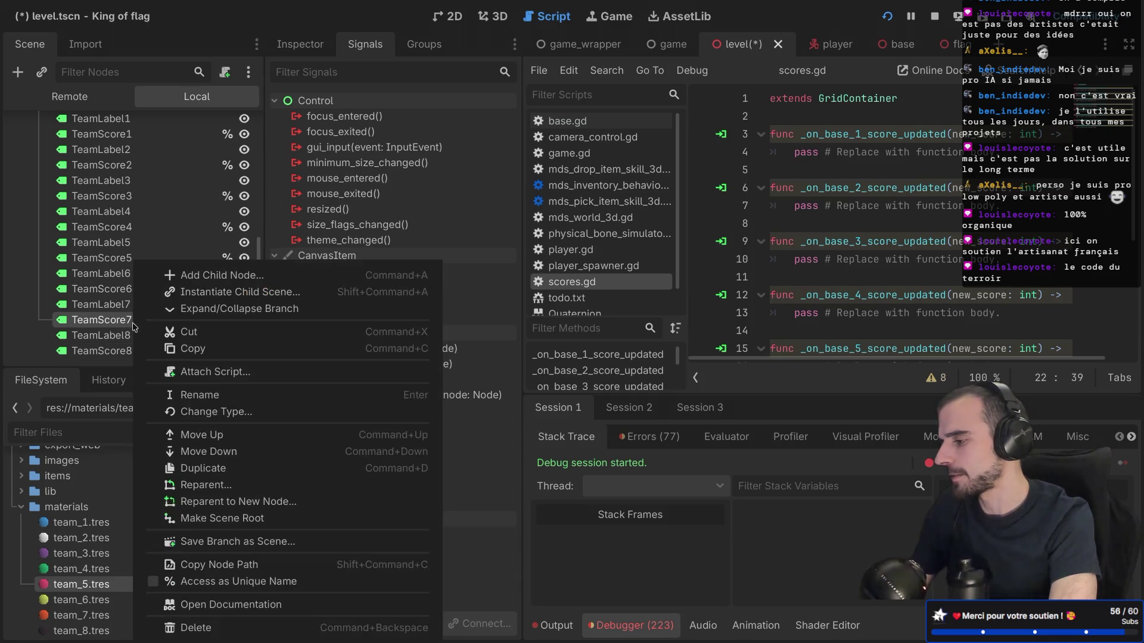
click(160, 582)
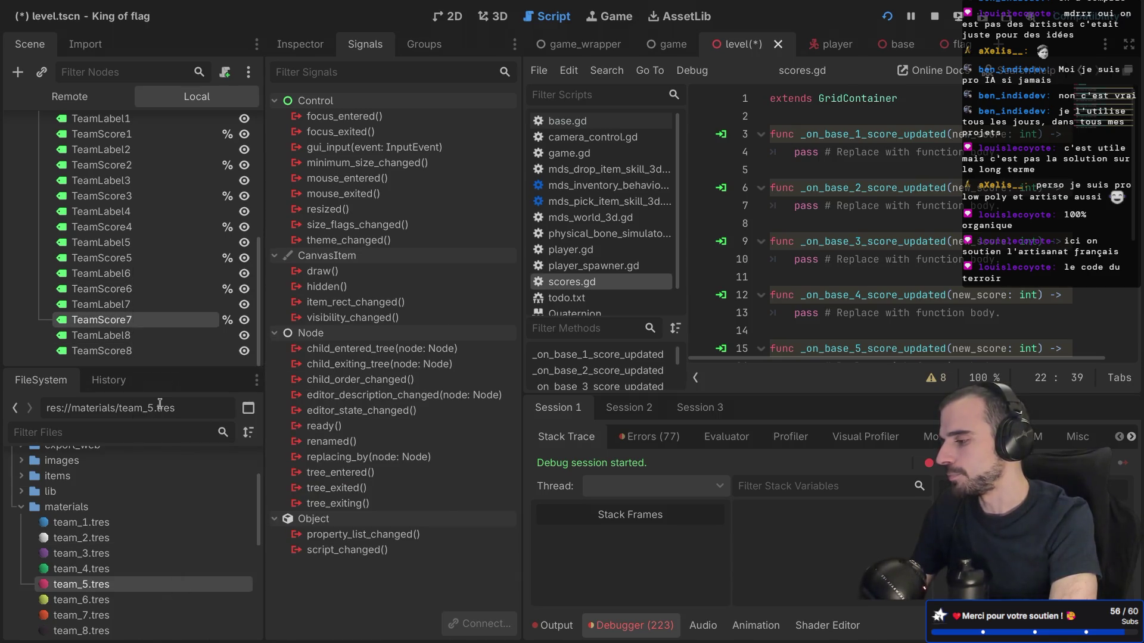
click(136, 351)
right_click(135, 351)
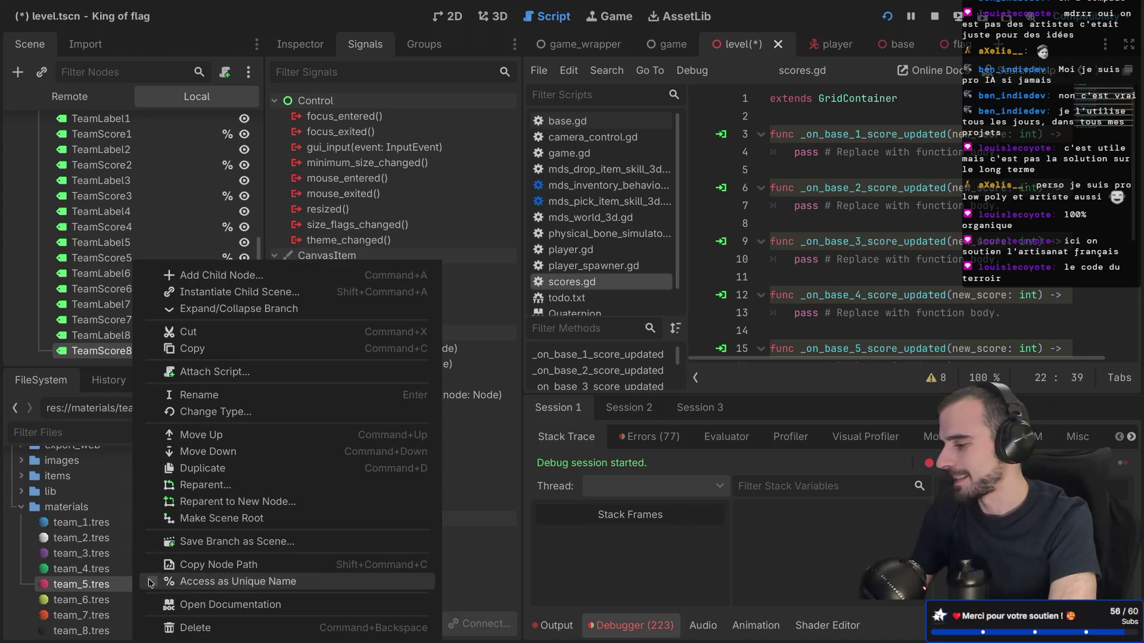
click(153, 582)
key(ctrl+s)
key(ctrl+shift+F11)
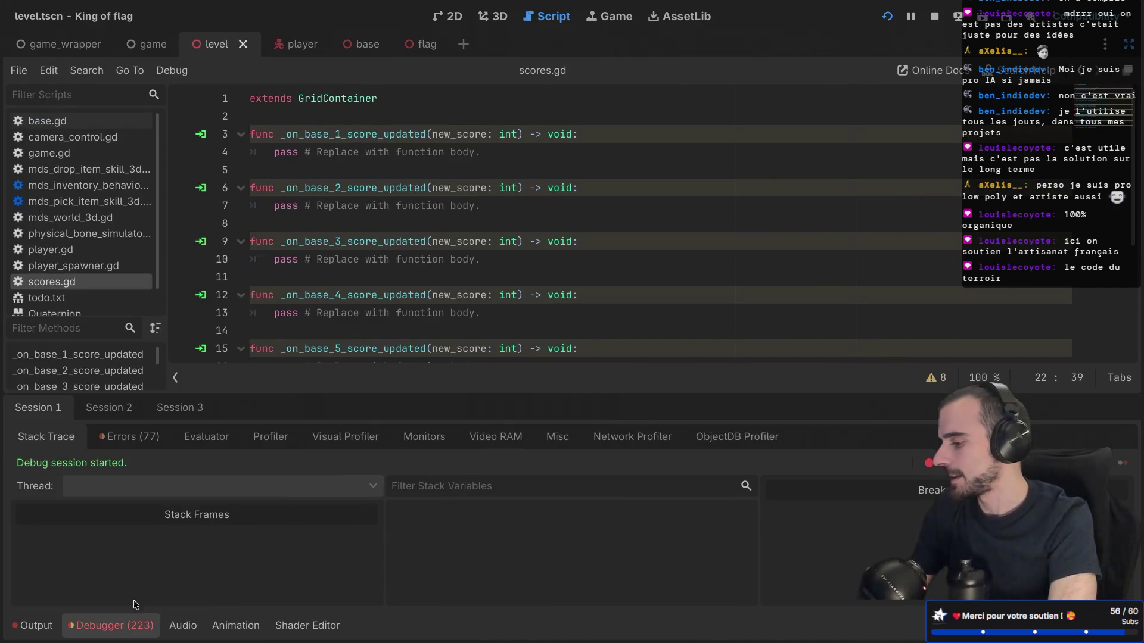
Clear the placeholder body on line 4 of _on_base_1_score_updated
click(113, 625)
drag(529, 147, 300, 147)
key(BackSpace)
key(BackSpace)
key(BackSpace)
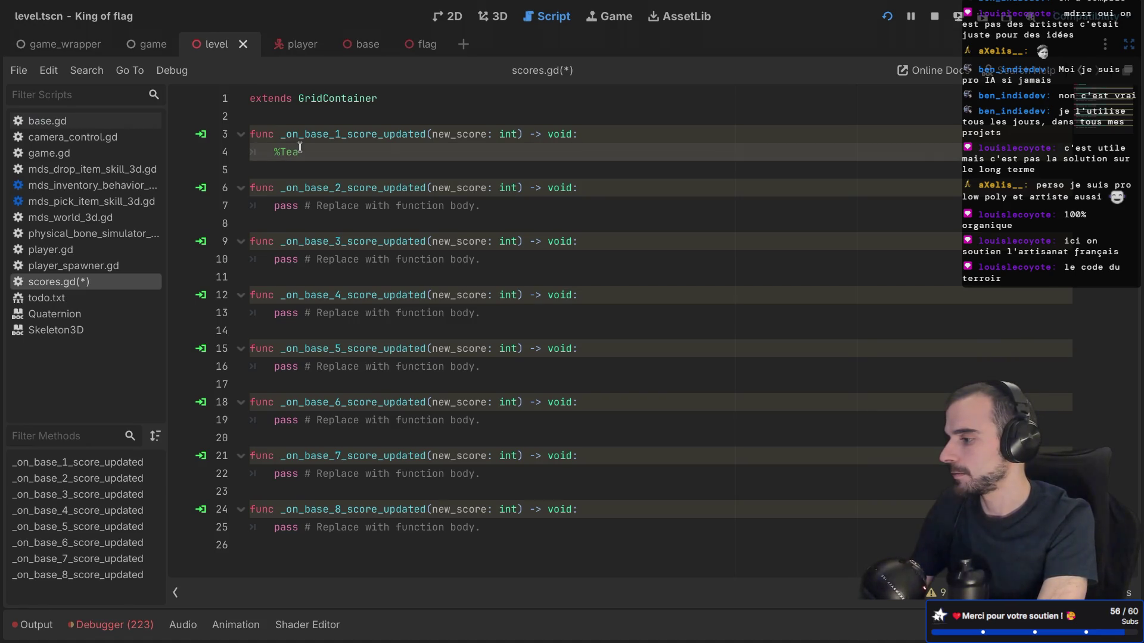
key(ctrl+shift+F11)
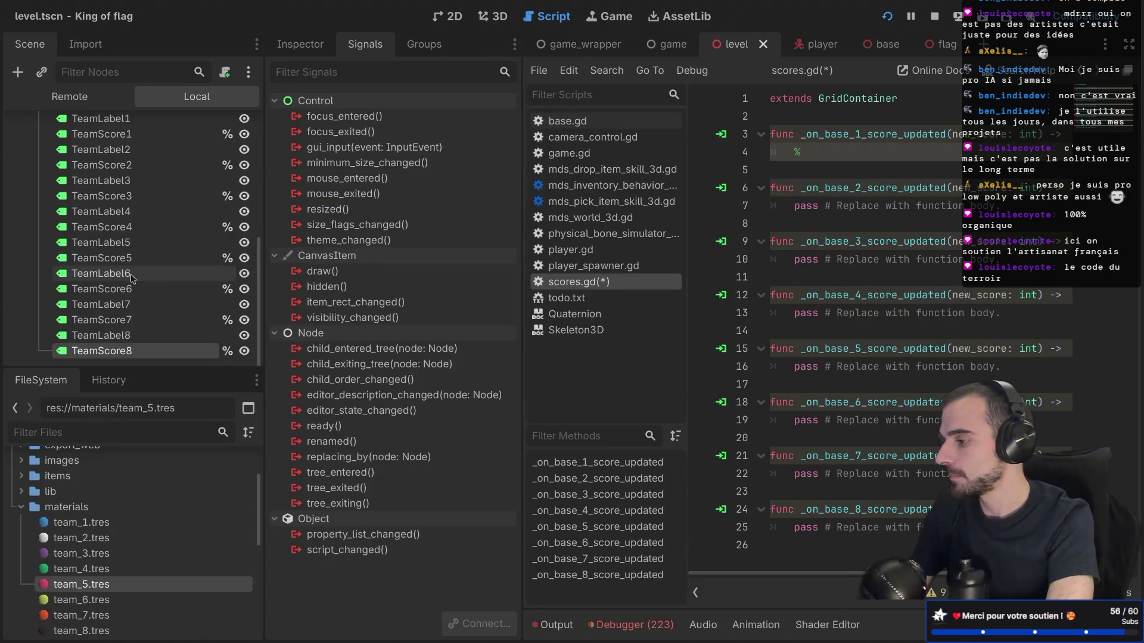
scroll(110, 267, down, 2)
scroll(109, 271, down, 2)
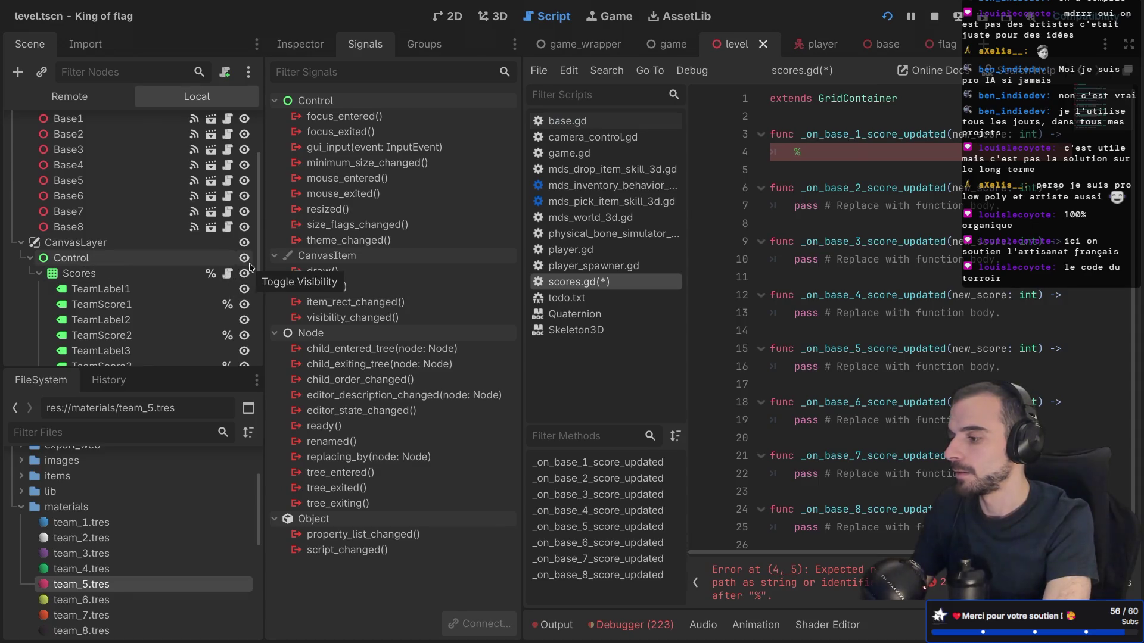
key(ctrl+shift+F11)
Write $TeamScore1.text = str(new_score) in the first handler using autocomplete, and save
key(BackSpace)
key(BackSpace)
text($)
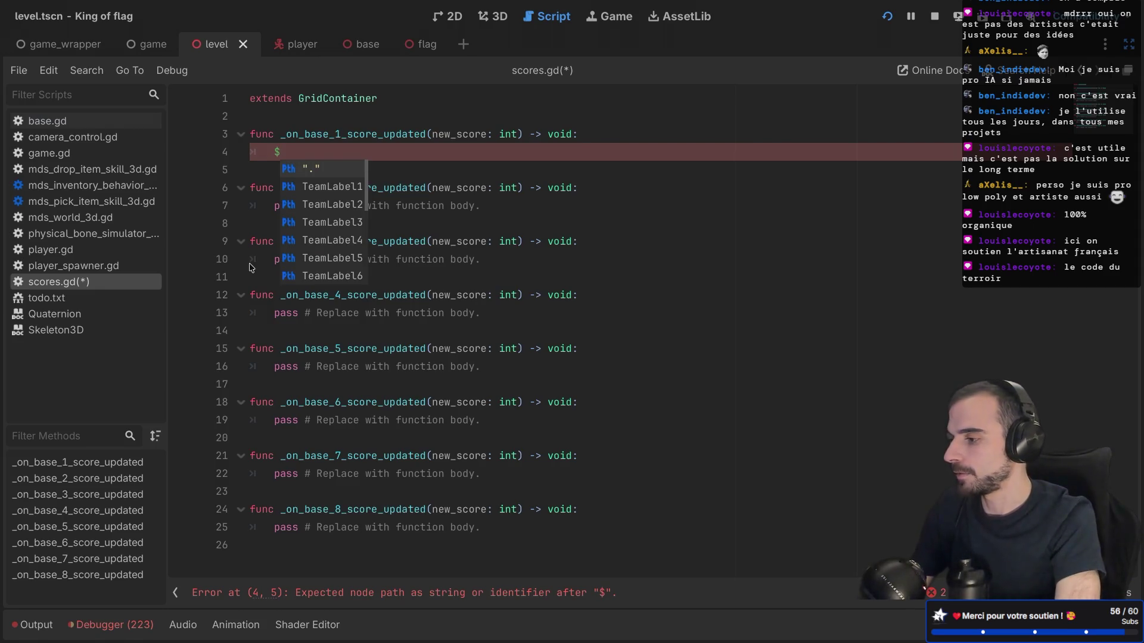
key(Down)
key(Down)
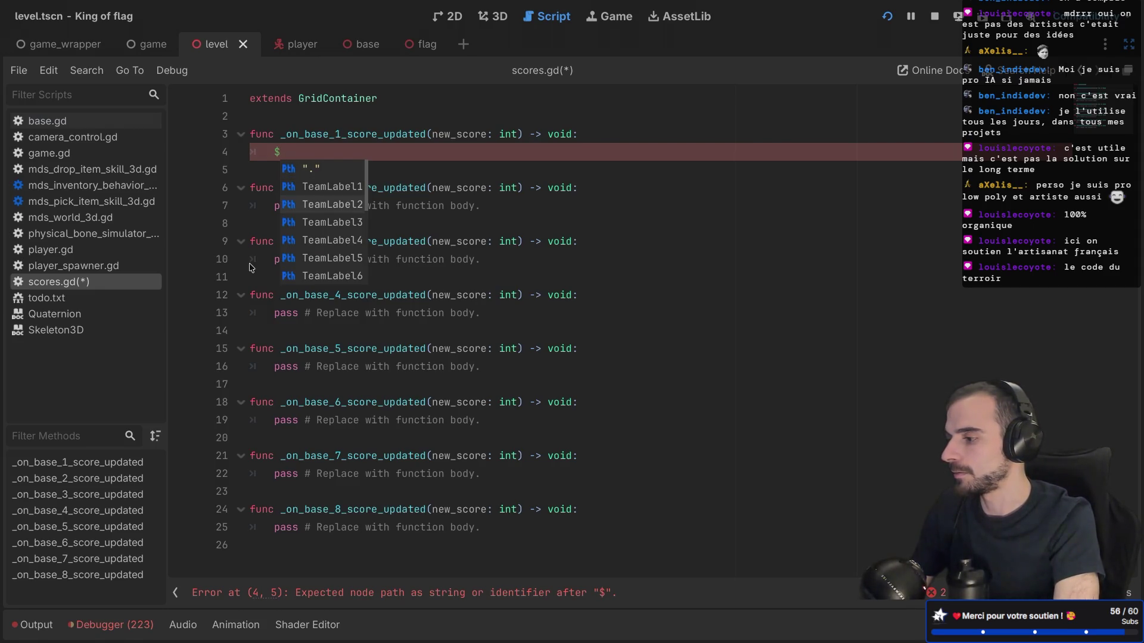
key(Down)
key(Down)
key(Down)
key(Down)
key(Return)
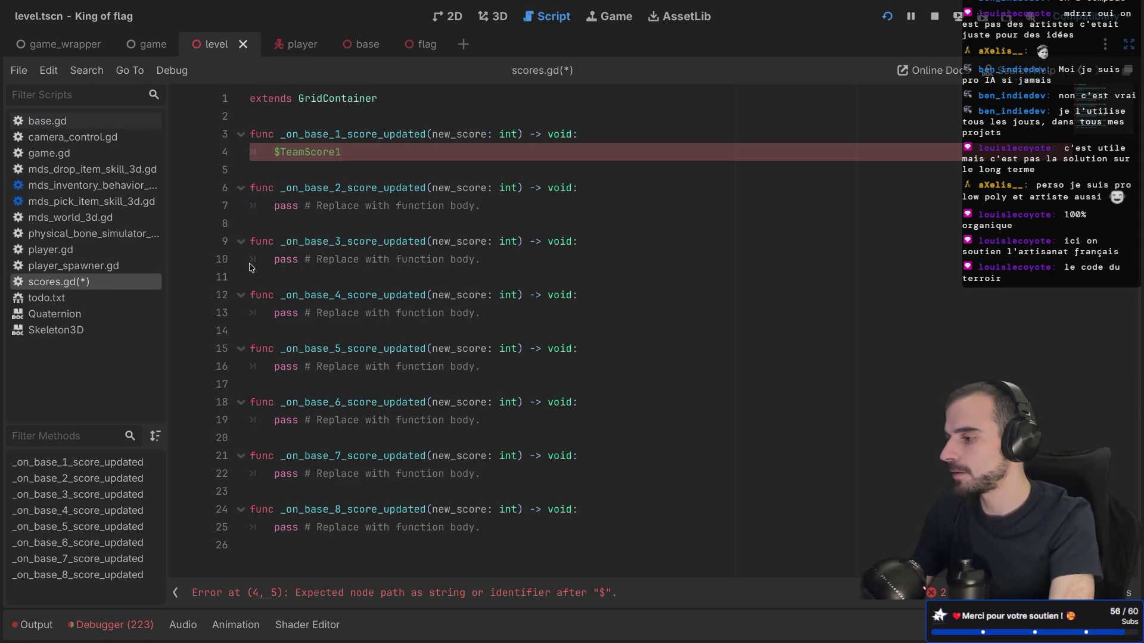
text(.tex)
key(Return)
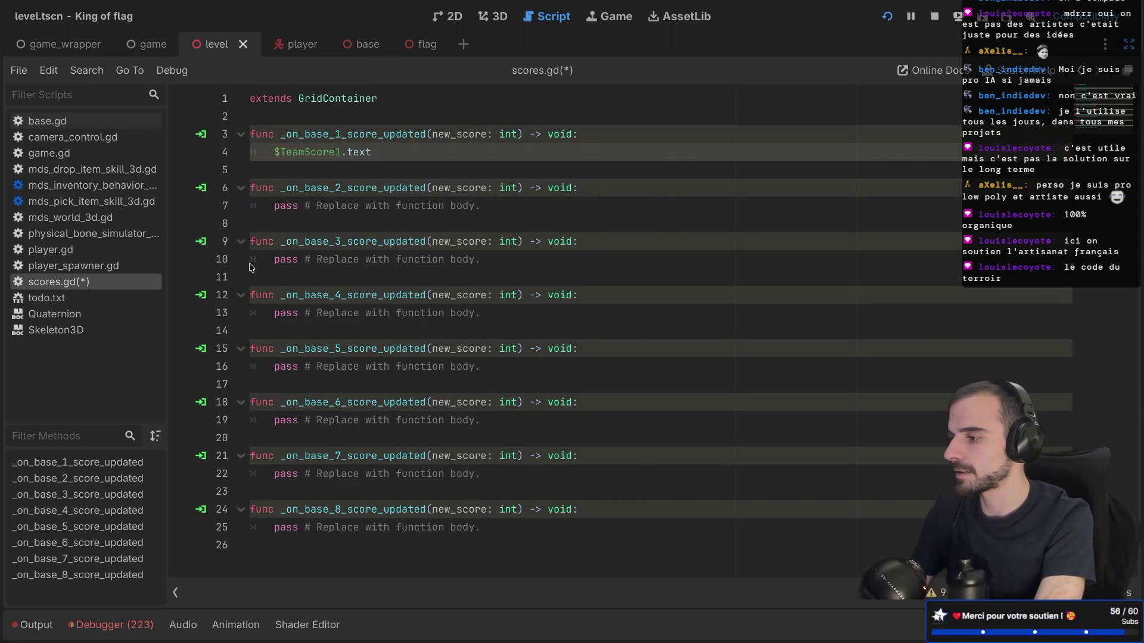
text( = str(new)
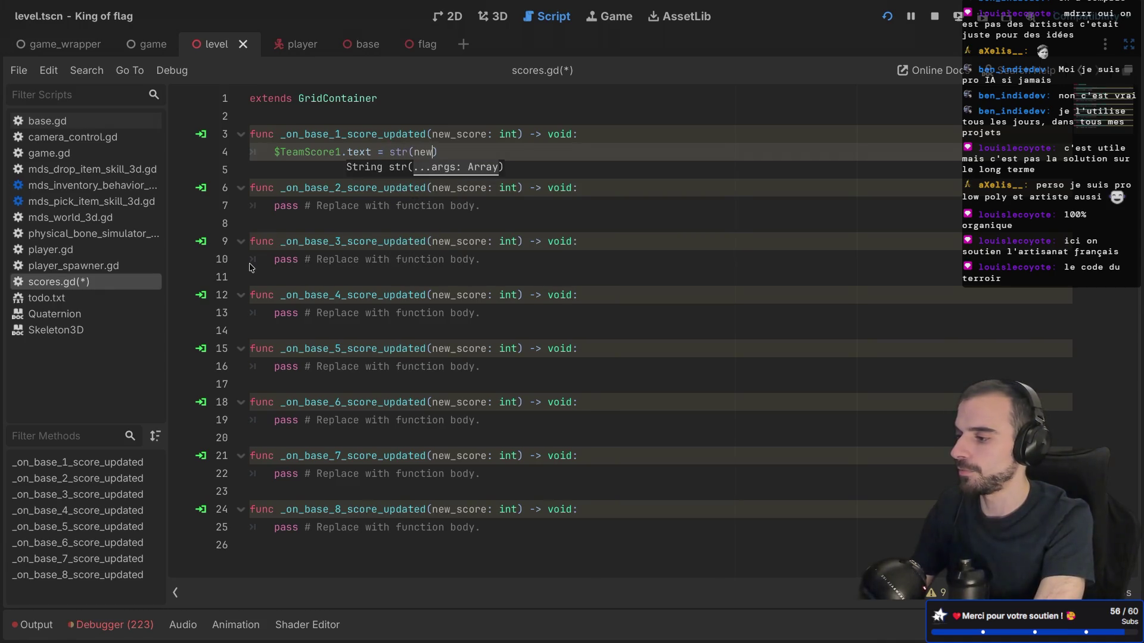
key(Return)
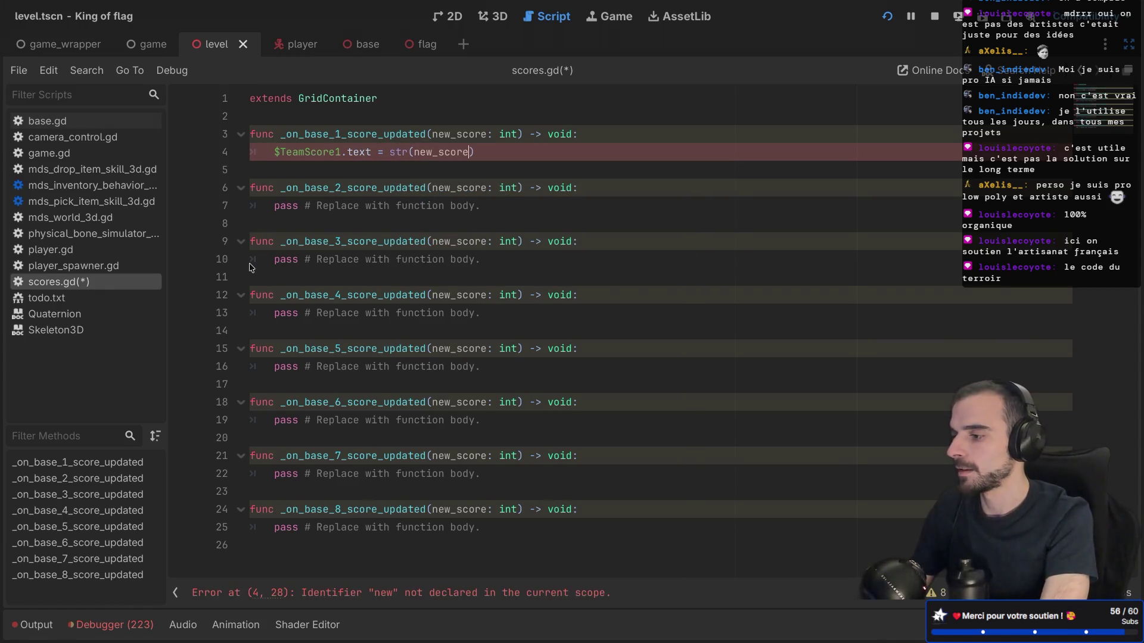
key(ctrl+s)
Copy the score-update line into score handlers 2 through 6
drag(595, 144, 599, 134)
key(ctrl+c)
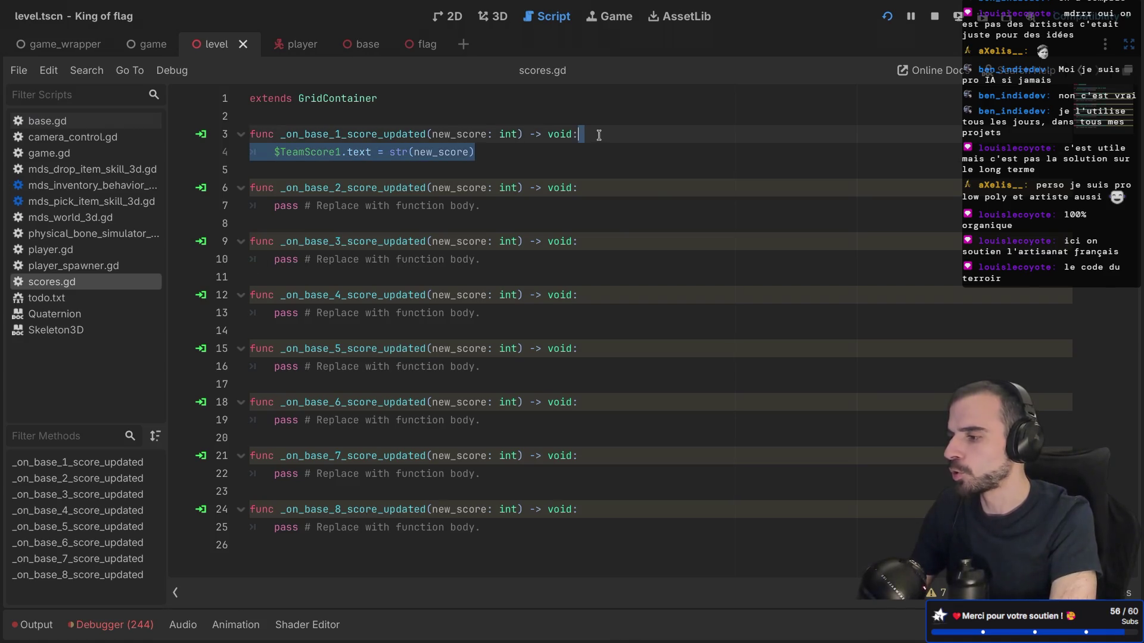
click(577, 187)
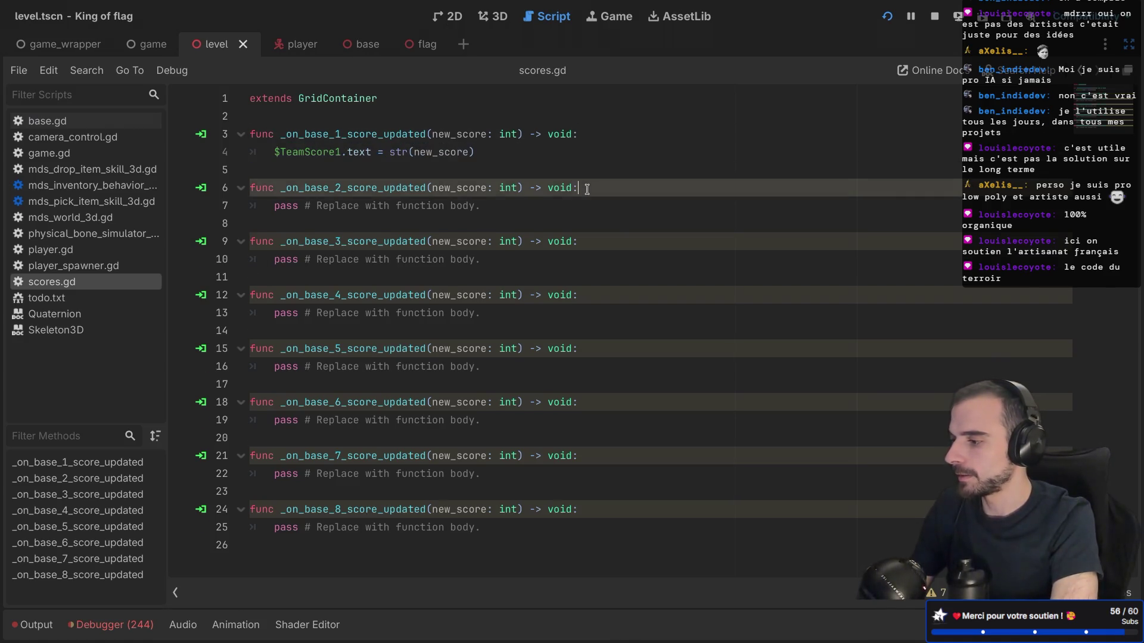
key(ctrl+v)
click(595, 258)
key(ctrl+v)
click(591, 332)
key(ctrl+v)
click(593, 398)
key(ctrl+v)
click(588, 474)
key(ctrl+v)
Paste the score-update line into handlers 7 and 8
click(585, 541)
key(ctrl+v)
scroll(585, 539, down, 2)
click(587, 532)
key(ctrl+v)
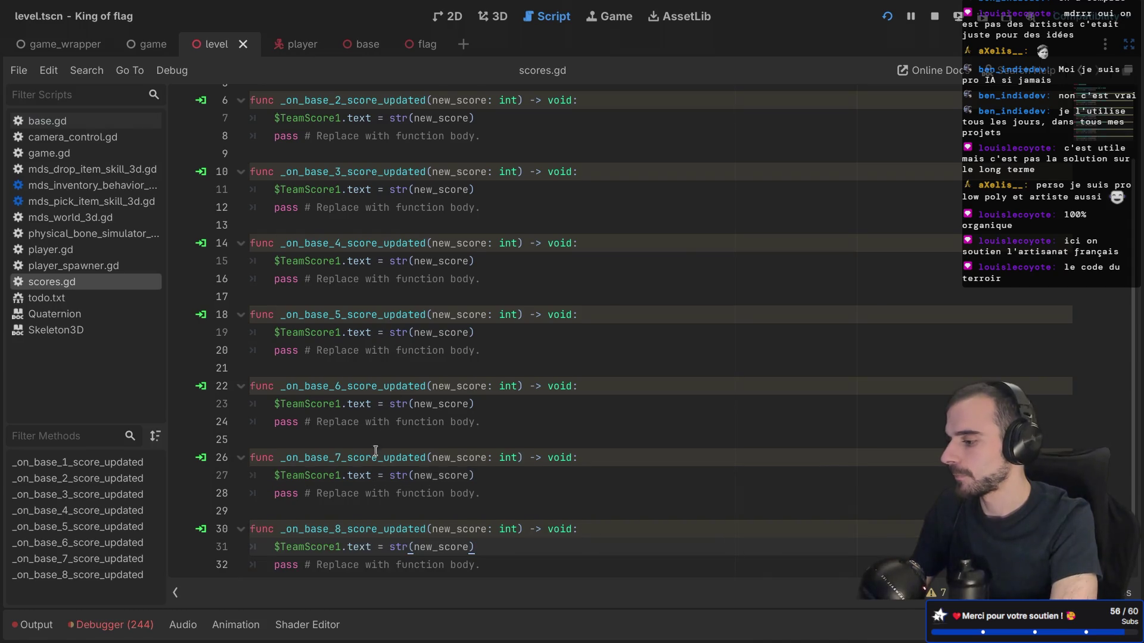
Delete the leftover pass placeholders from handlers 8, 2, 3 and 4
click(513, 551)
drag(503, 560, 502, 544)
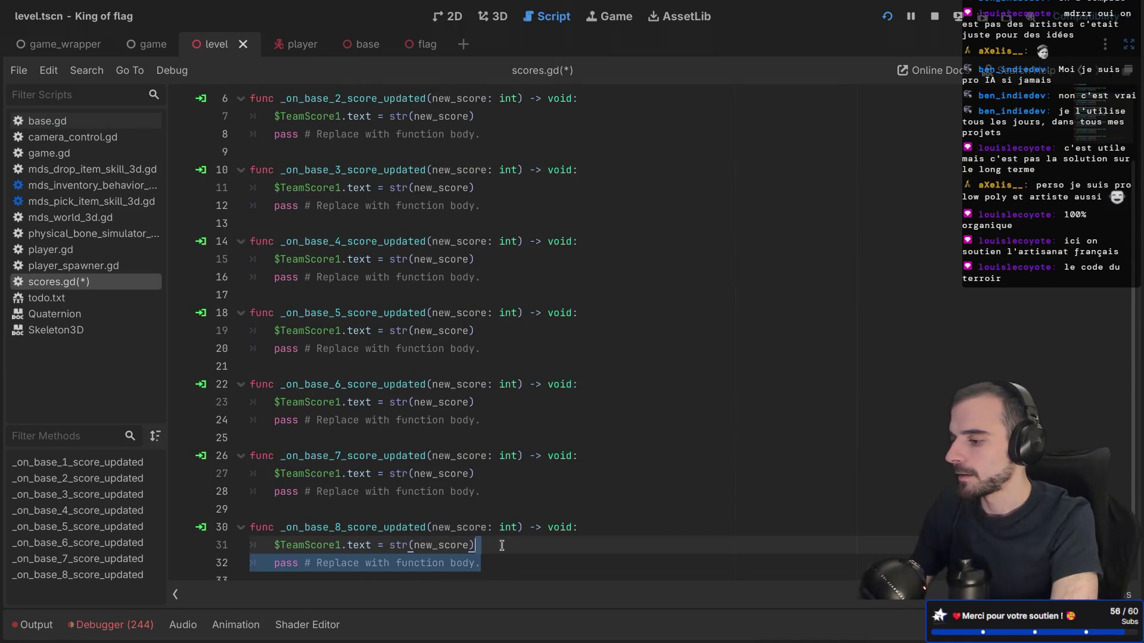
key(BackSpace)
scroll(371, 435, up, 3)
scroll(371, 435, down, 3)
scroll(370, 435, up, 3)
click(502, 223)
drag(501, 224, 502, 204)
key(BackSpace)
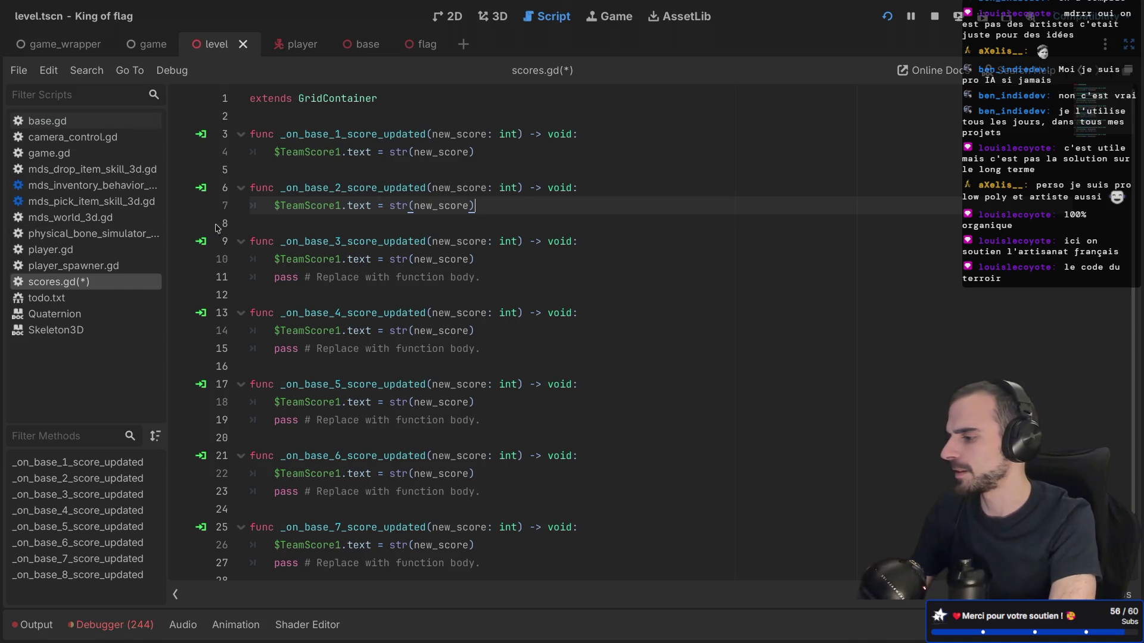
click(337, 258)
text(3)
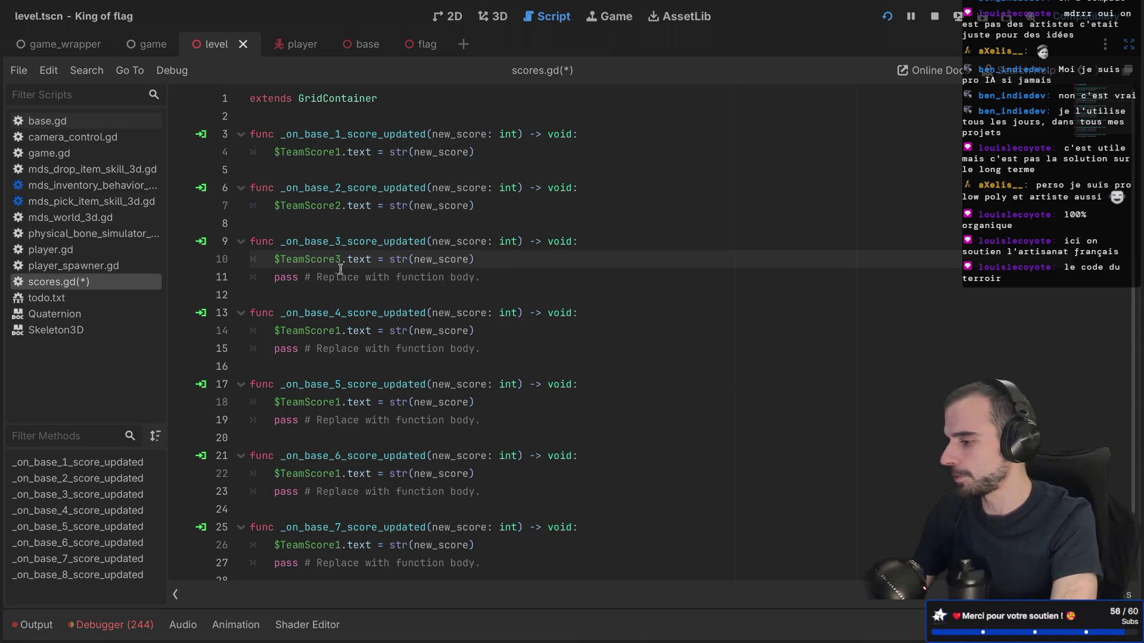
drag(500, 276, 499, 261)
key(BackSpace)
drag(501, 331, 498, 312)
key(BackSpace)
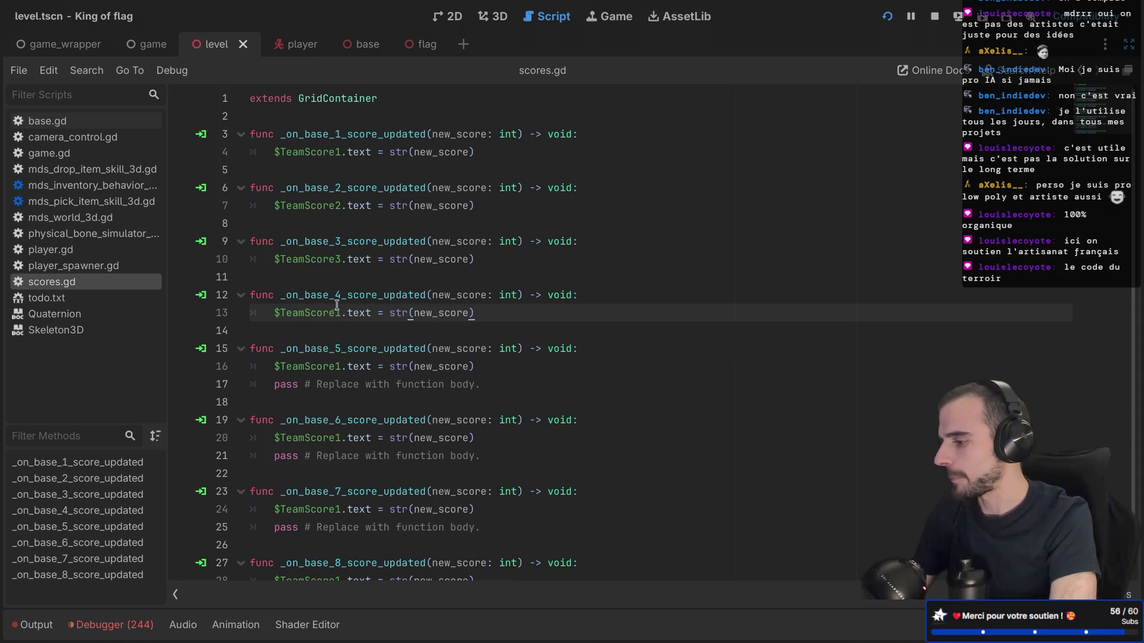
text(4)
Delete the leftover pass placeholders from handlers 5, 6 and 7
scroll(529, 292, down, 1)
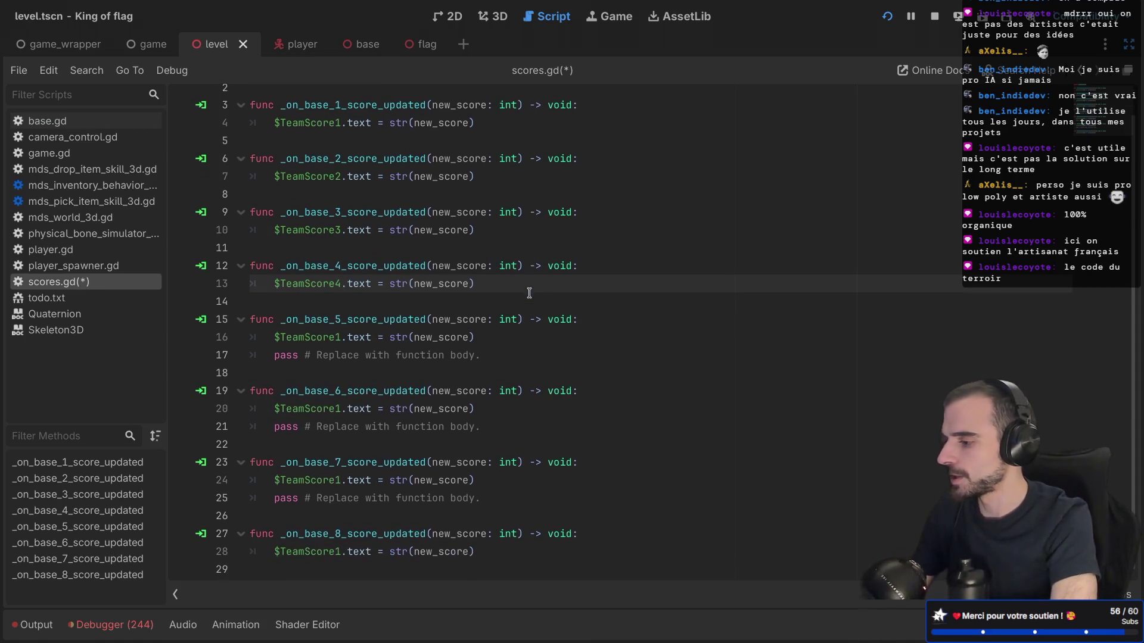
drag(506, 348, 504, 327)
click(498, 338)
key(shift+Down)
key(BackSpace)
text(5)
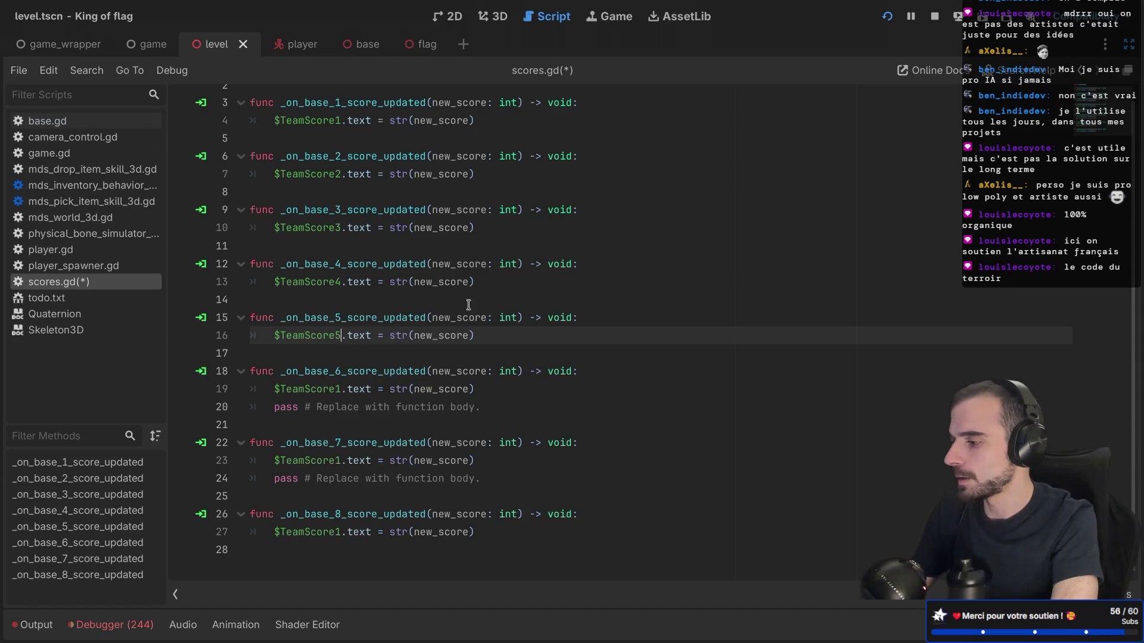
click(502, 394)
key(shift+Down)
key(BackSpace)
text(6)
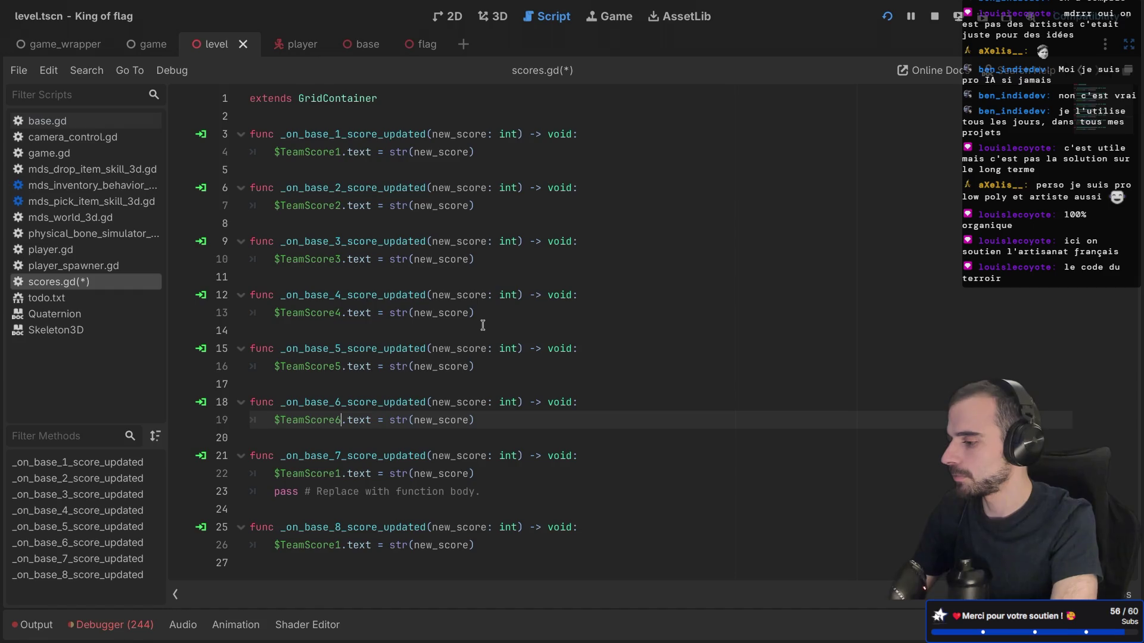
click(486, 482)
key(shift+Down)
key(BackSpace)
text(7)
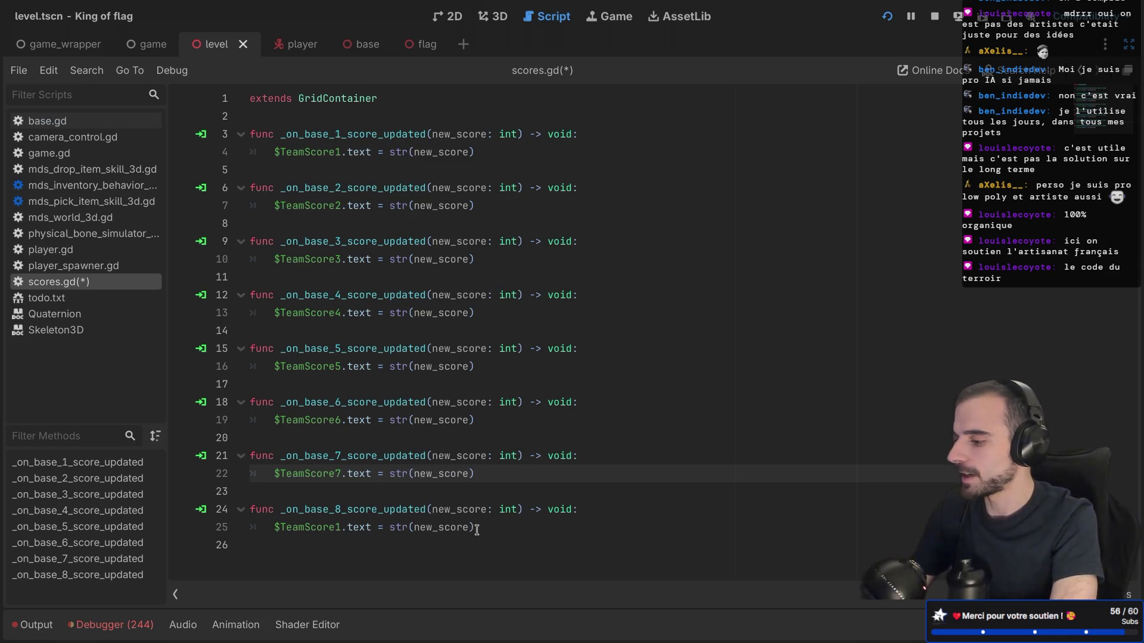
Change handler 8's label to TeamScore8, save scores.gd, and run the game
click(337, 525)
text(8)
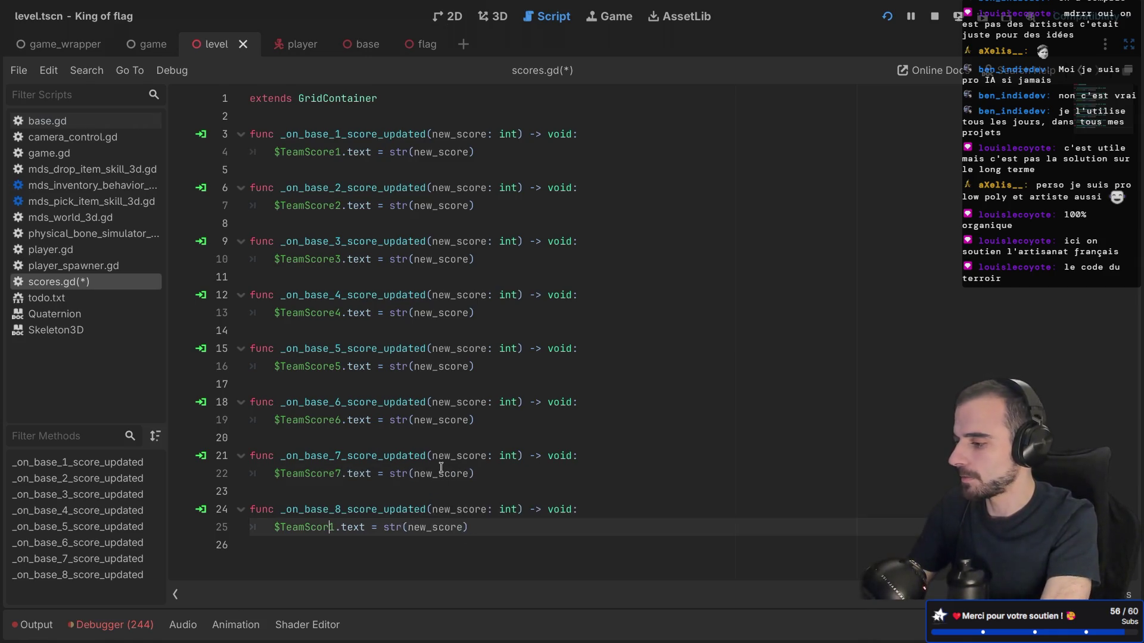
key(Delete)
key(ctrl+s)
key(BackSpace)
key(BackSpace)
text(e8)
click(527, 509)
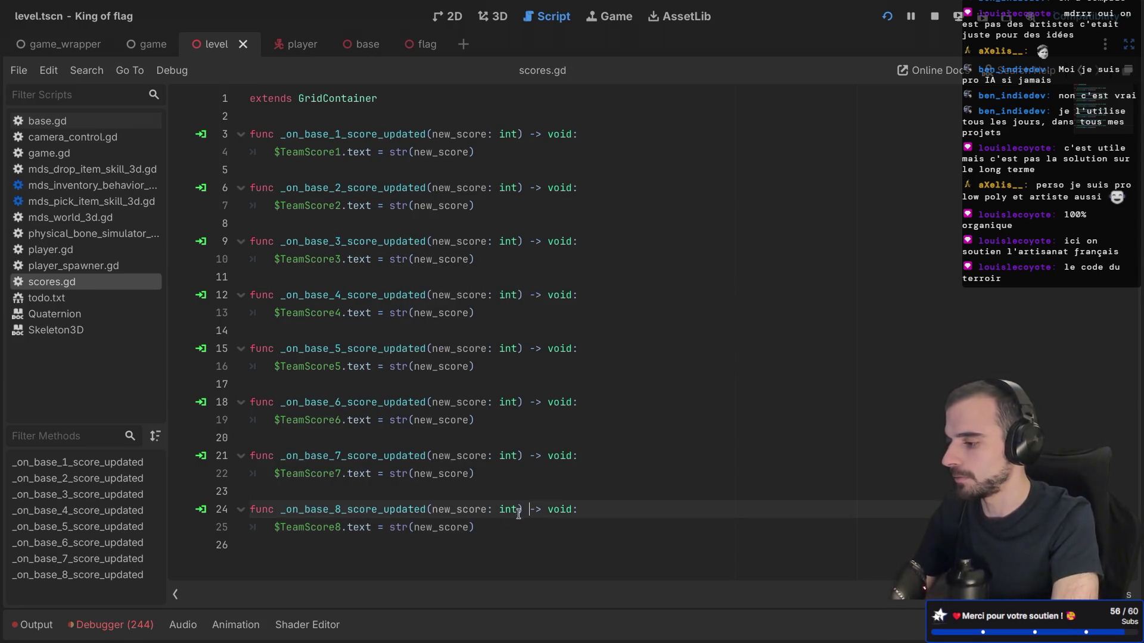
click(499, 434)
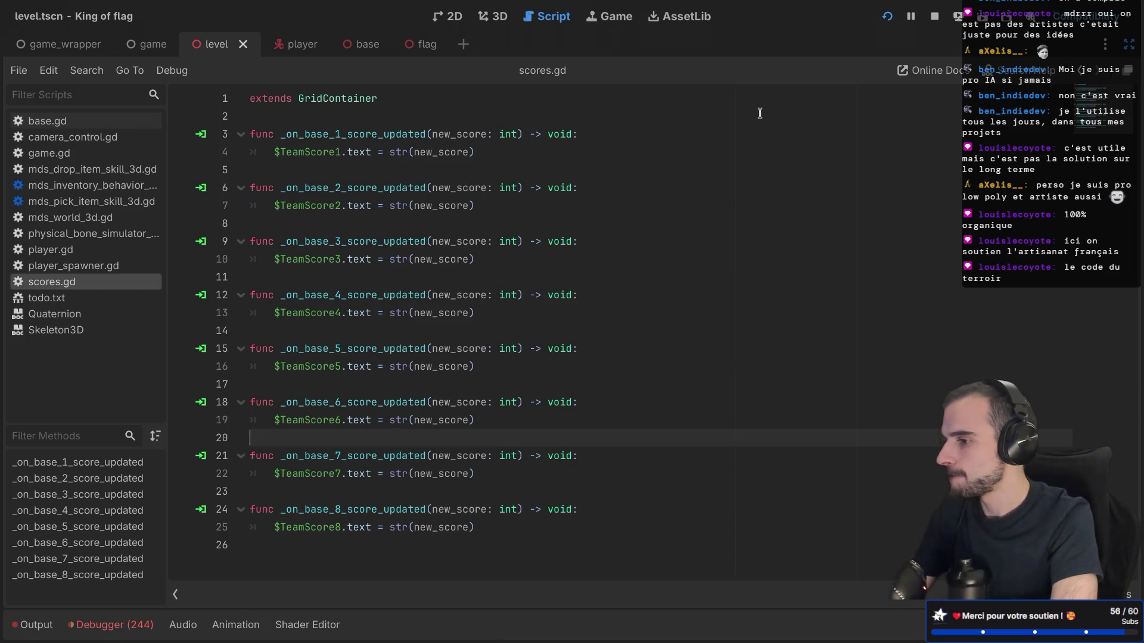
click(888, 20)
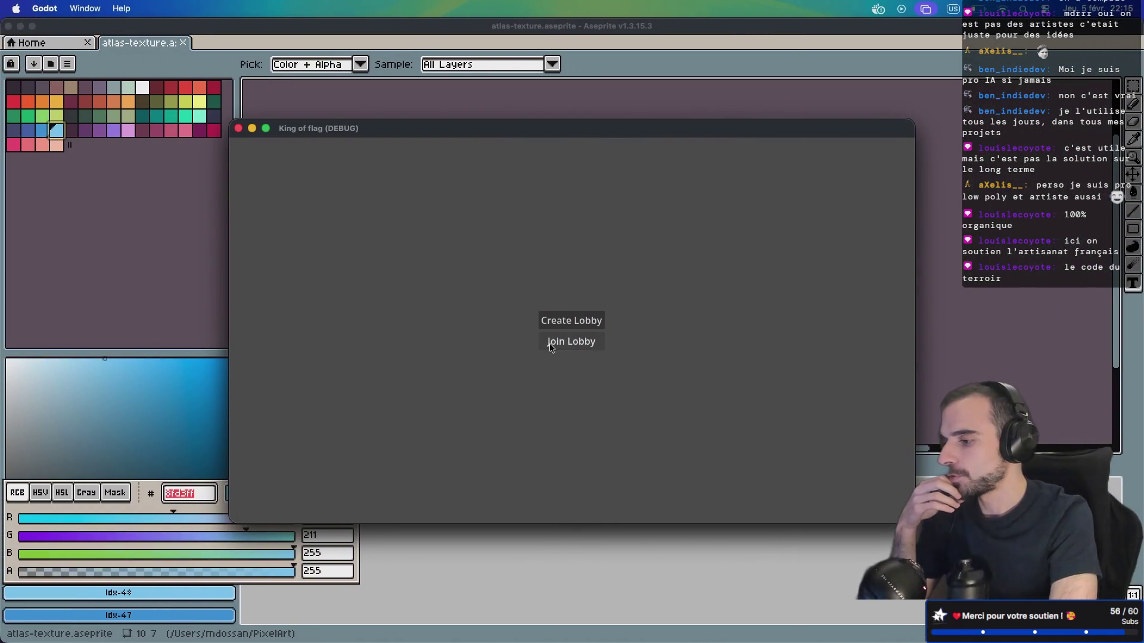
Host a lobby in one game instance, join it from the second, and start the match
click(567, 324)
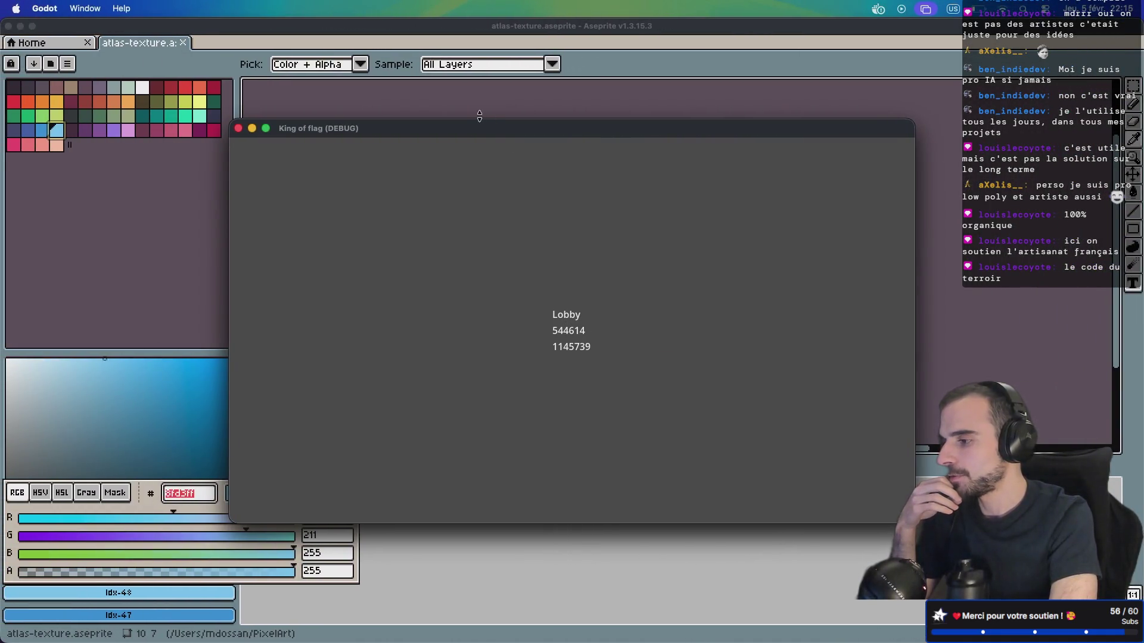
drag(514, 132, 389, 95)
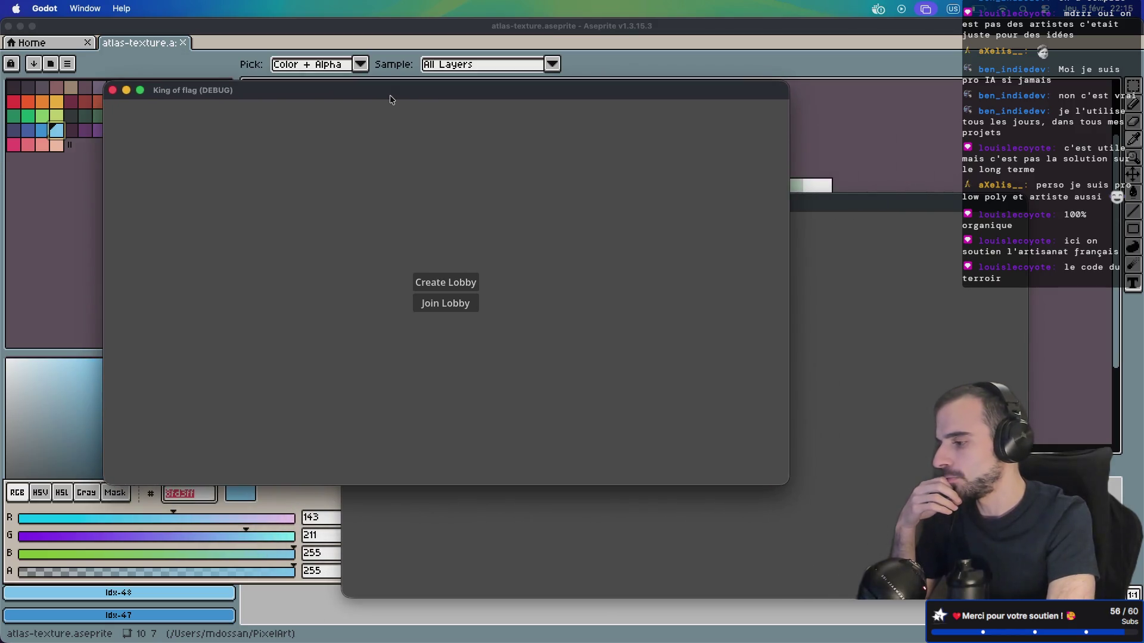
click(453, 303)
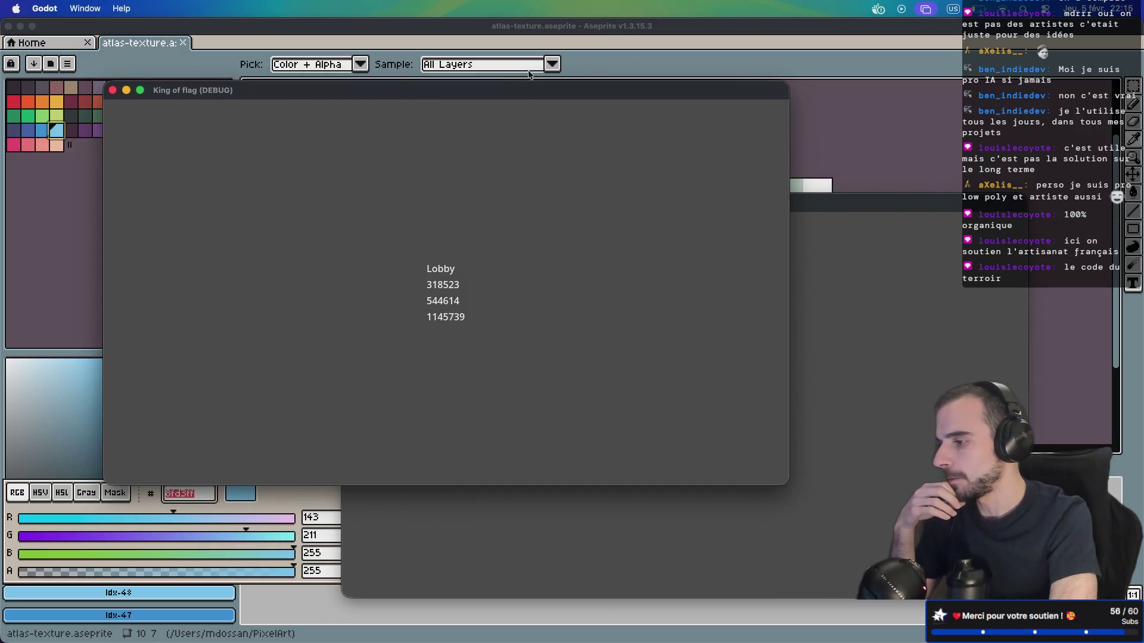
drag(523, 88, 378, 20)
key(super+Tab)
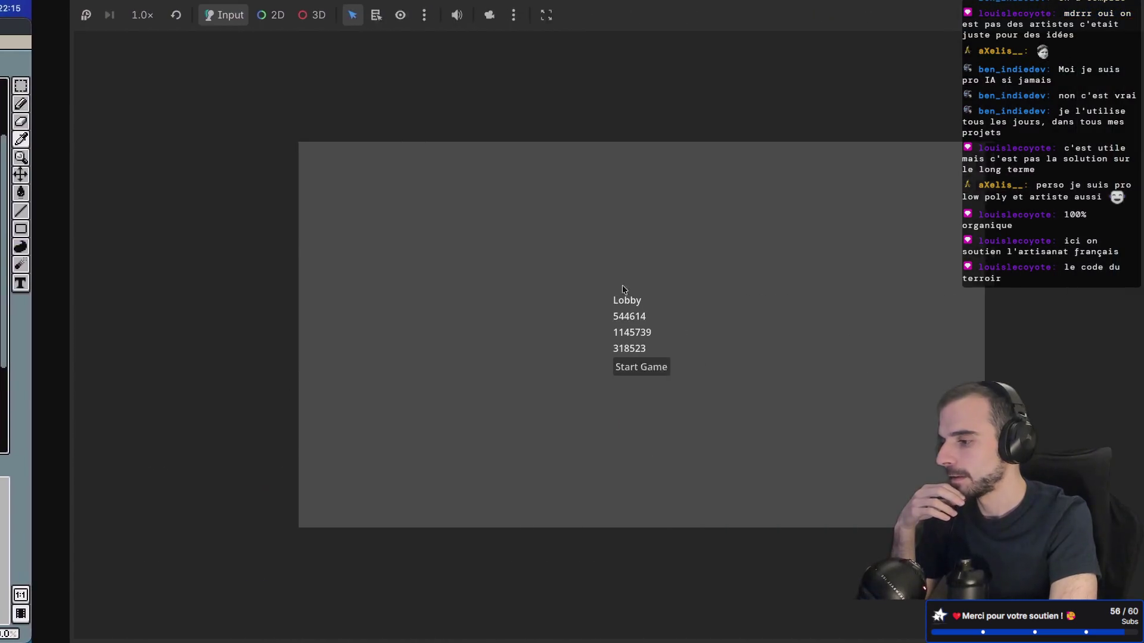
click(576, 370)
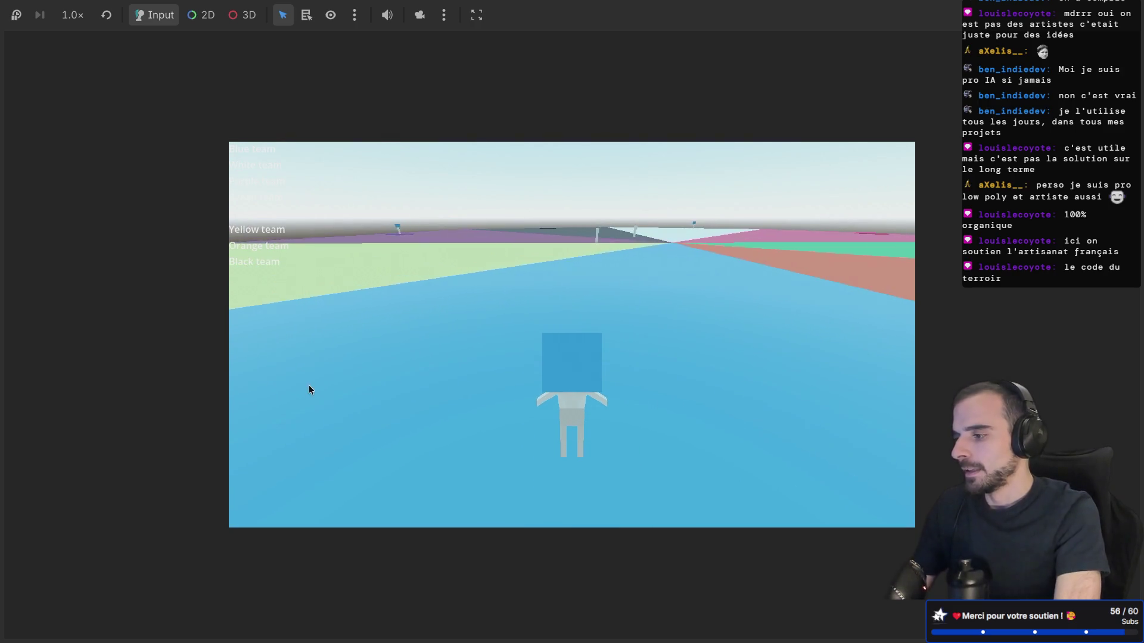
Walk the character to the pole so Blue team scores 1, then return to the editor
key(a)
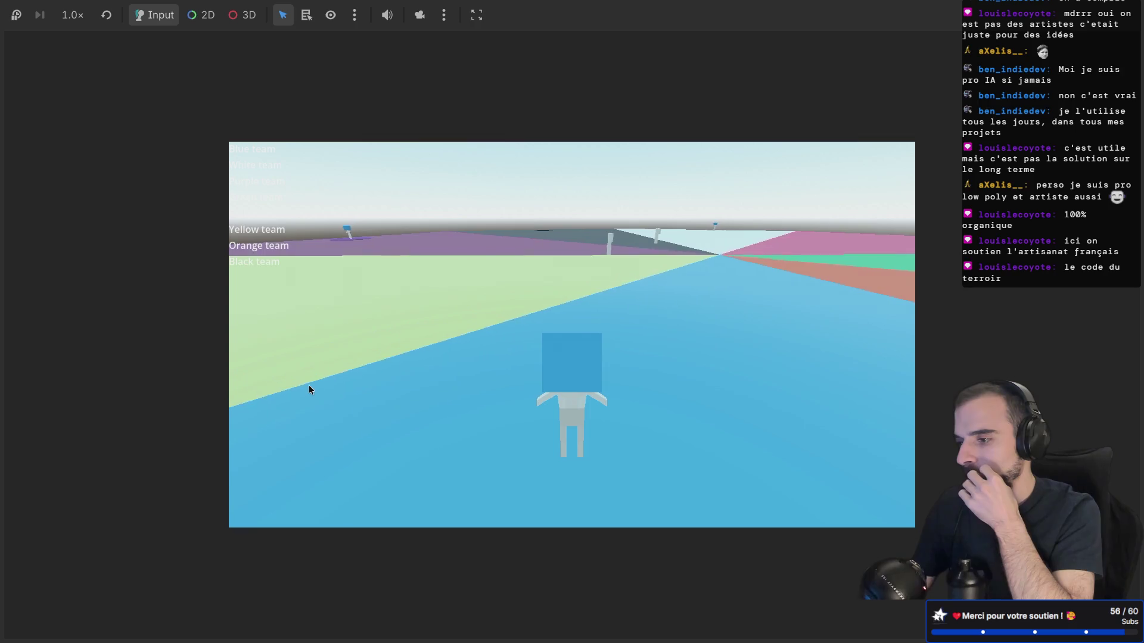
key(w)
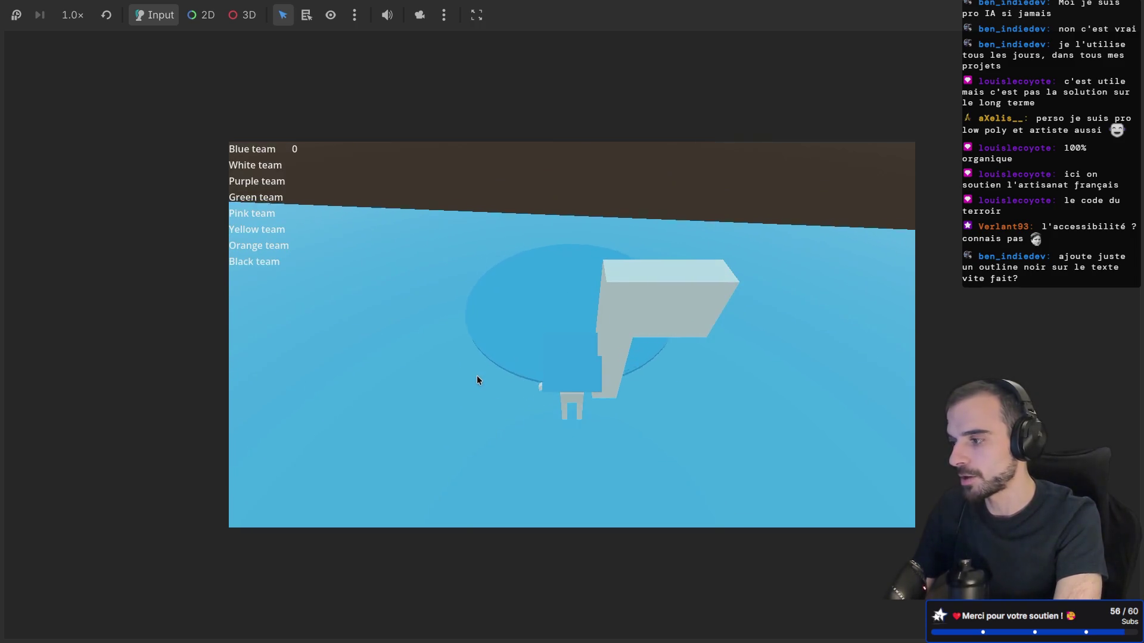
key(ctrl+Left)
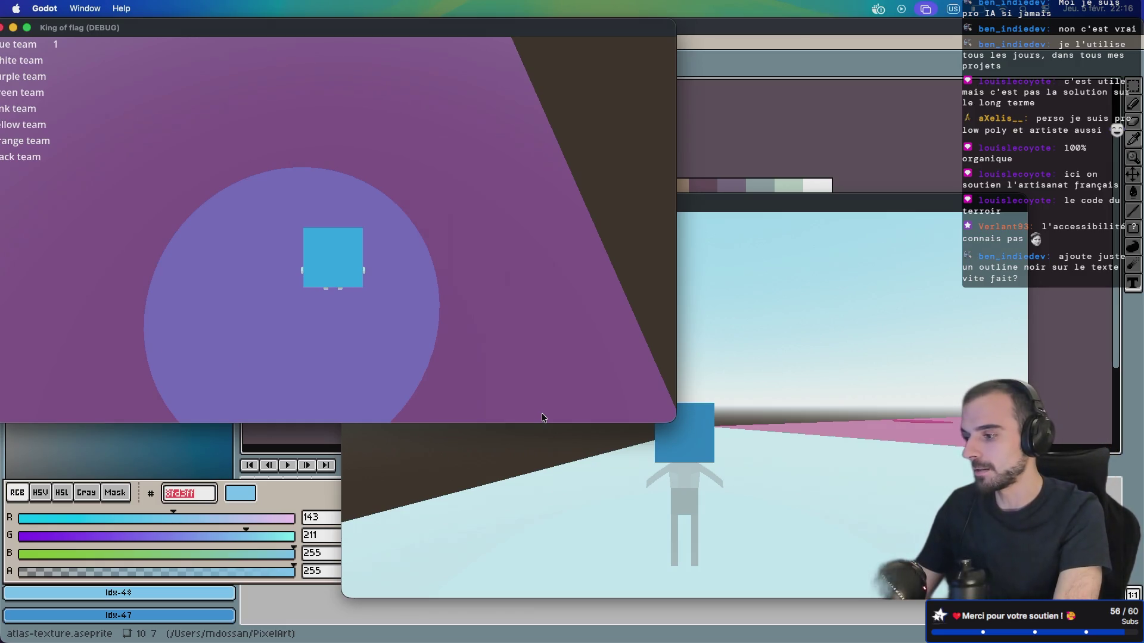
click(540, 449)
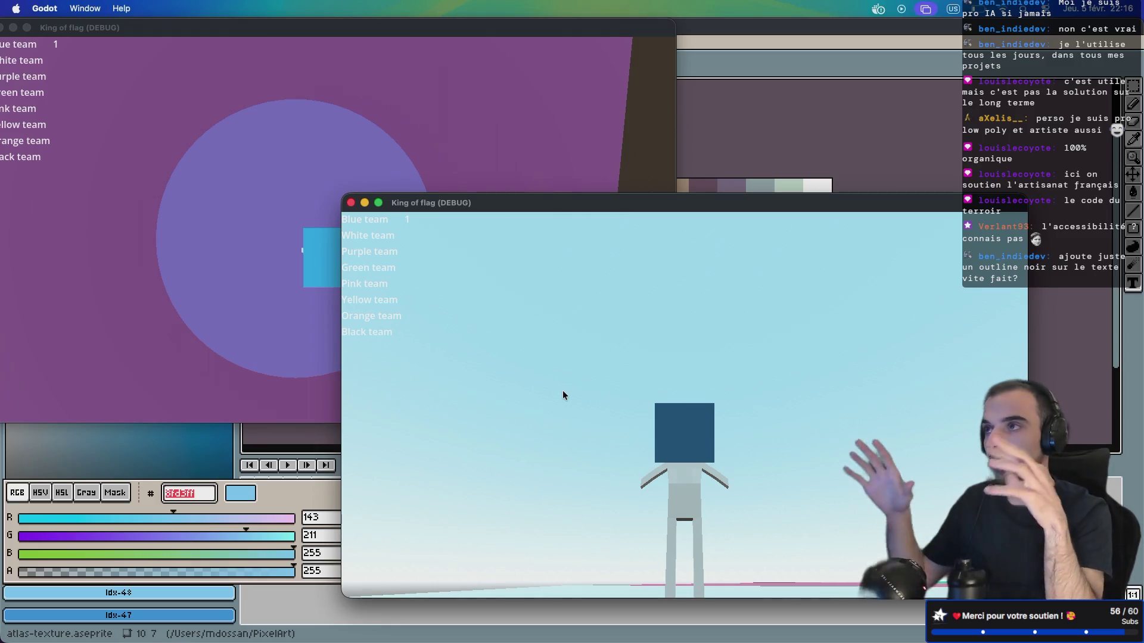
click(562, 390)
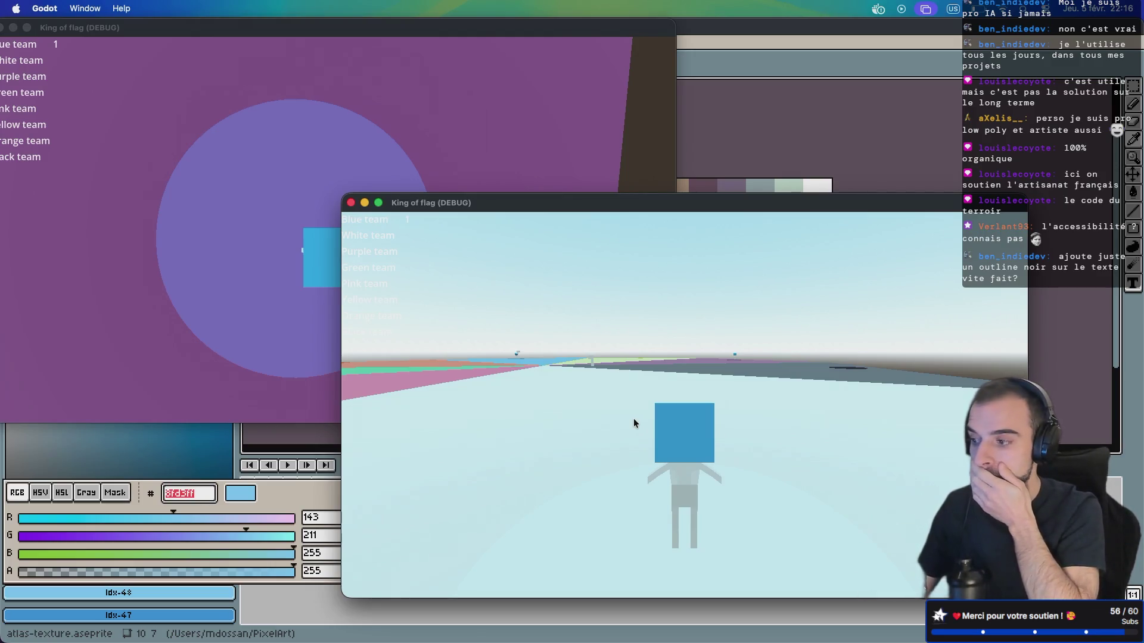
key(ctrl+Right)
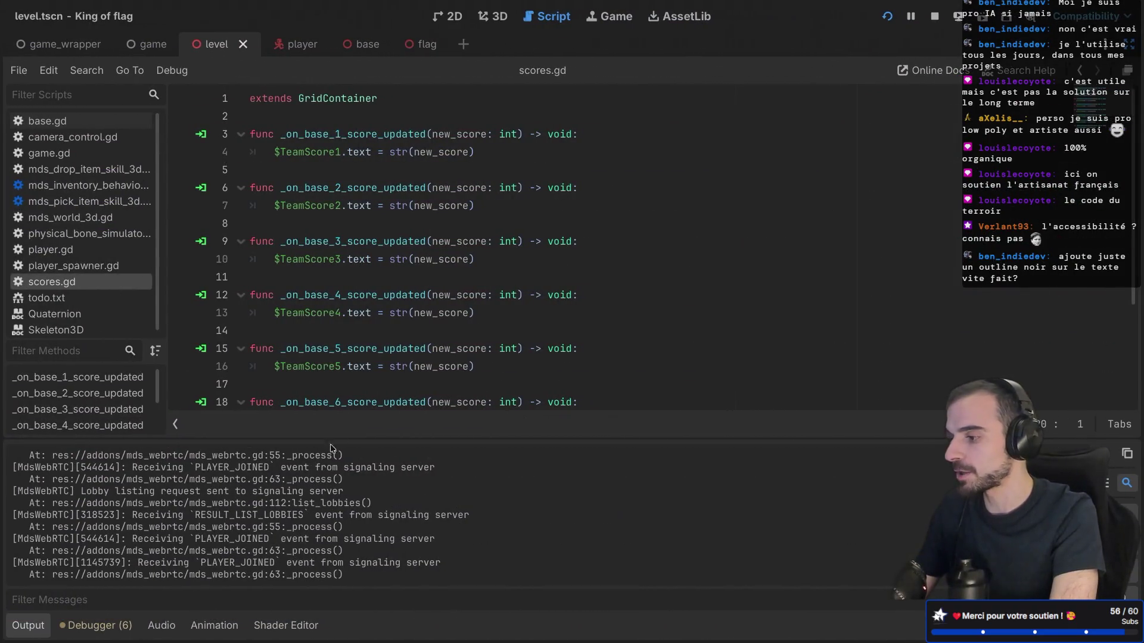
Switch from the script to the level scene and select the Scores grid node
scroll(475, 211, down, 1)
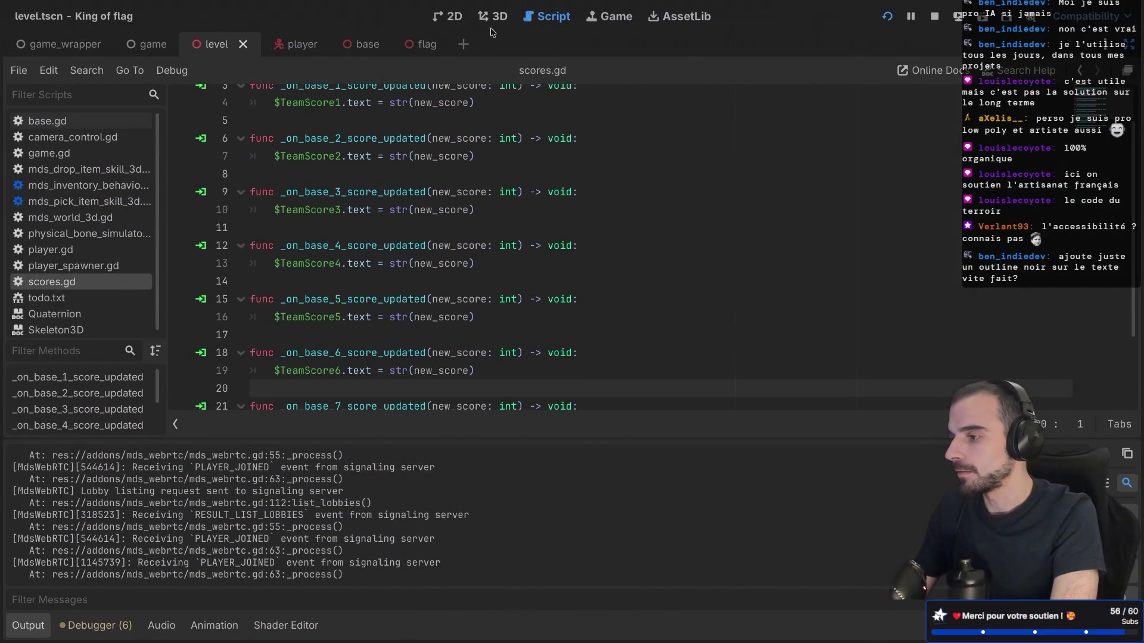
click(494, 16)
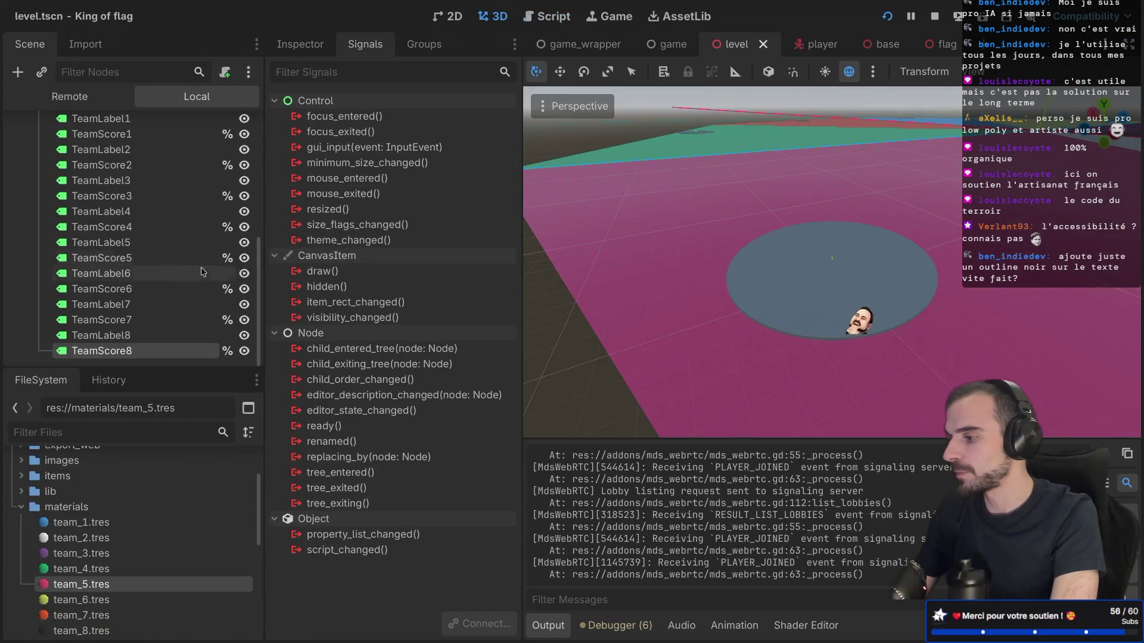
scroll(147, 298, up, 5)
click(147, 308)
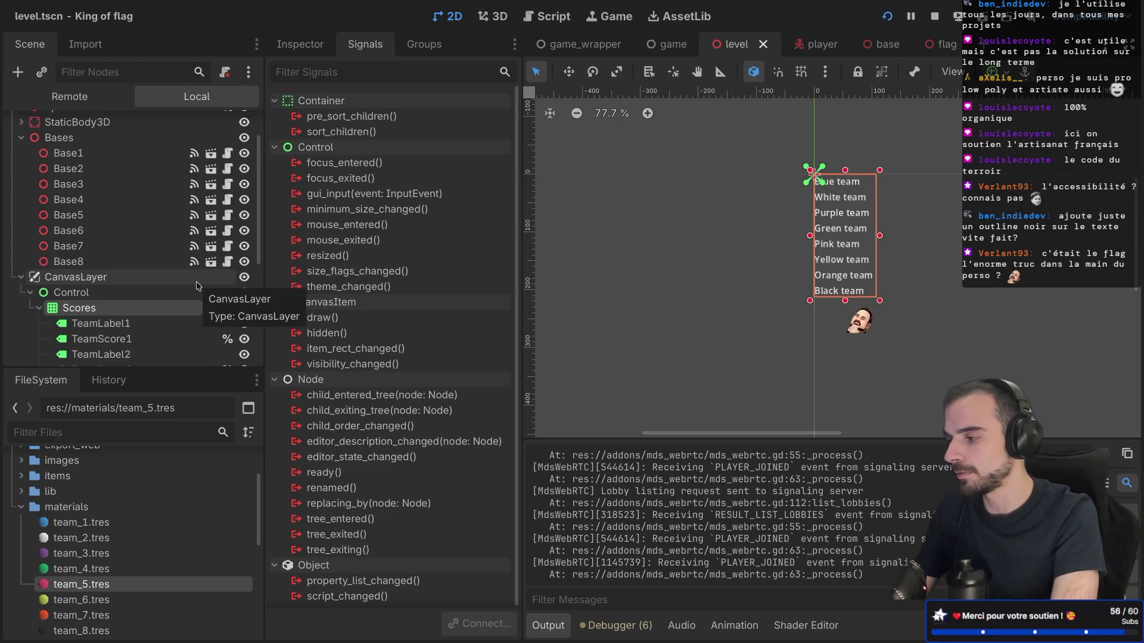
click(144, 297)
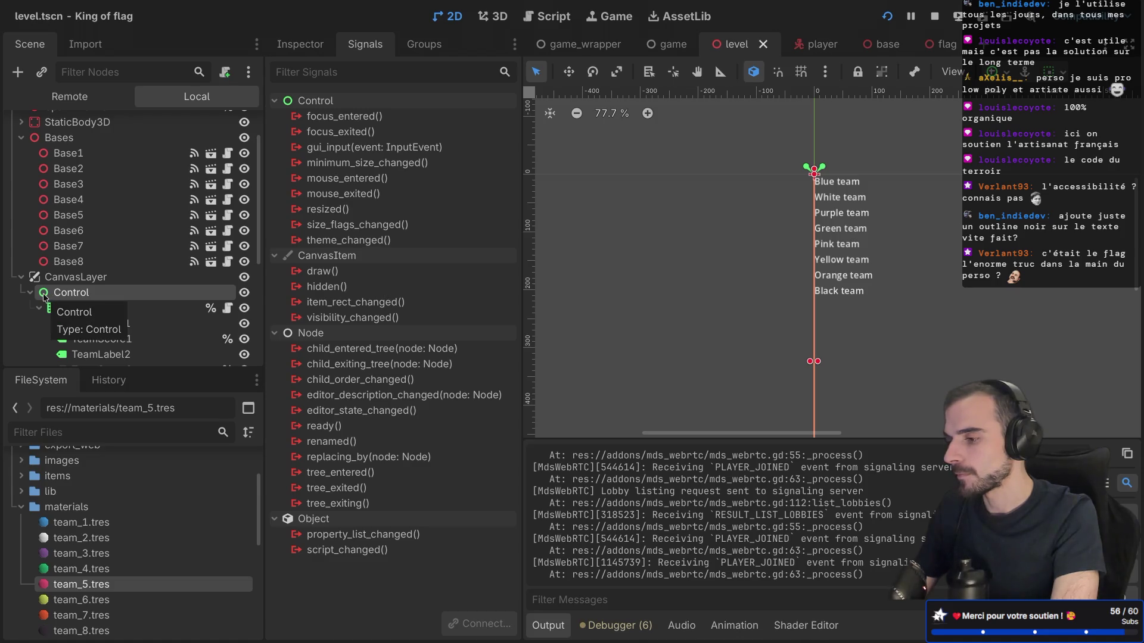
click(63, 308)
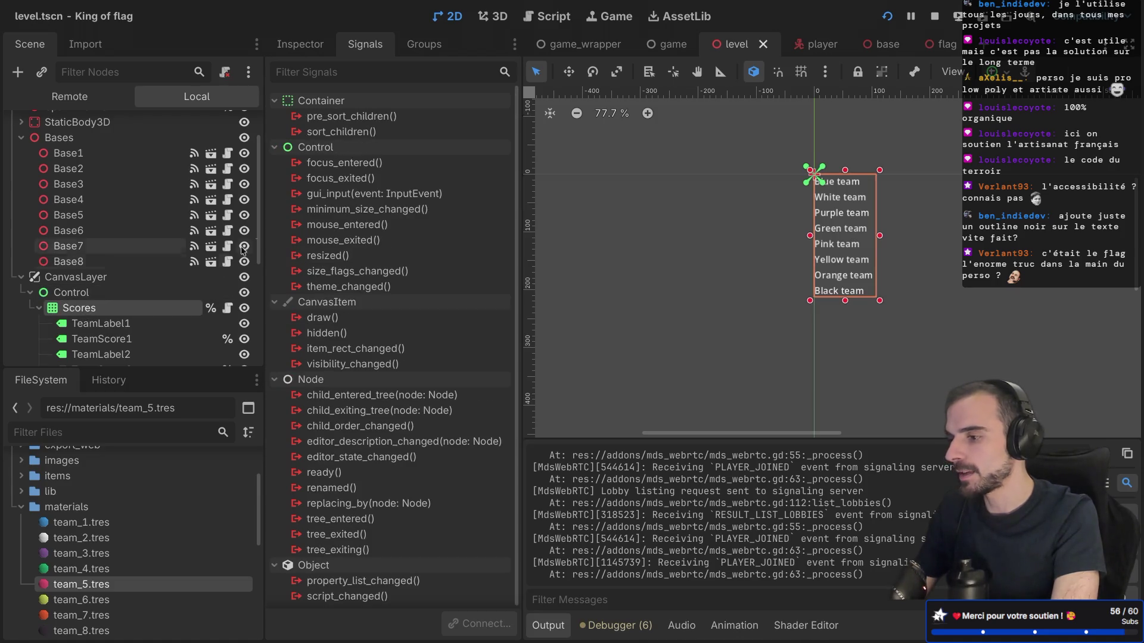
Inspect the Scores grid's Theme Overrides separation constants and Theme settings
click(299, 44)
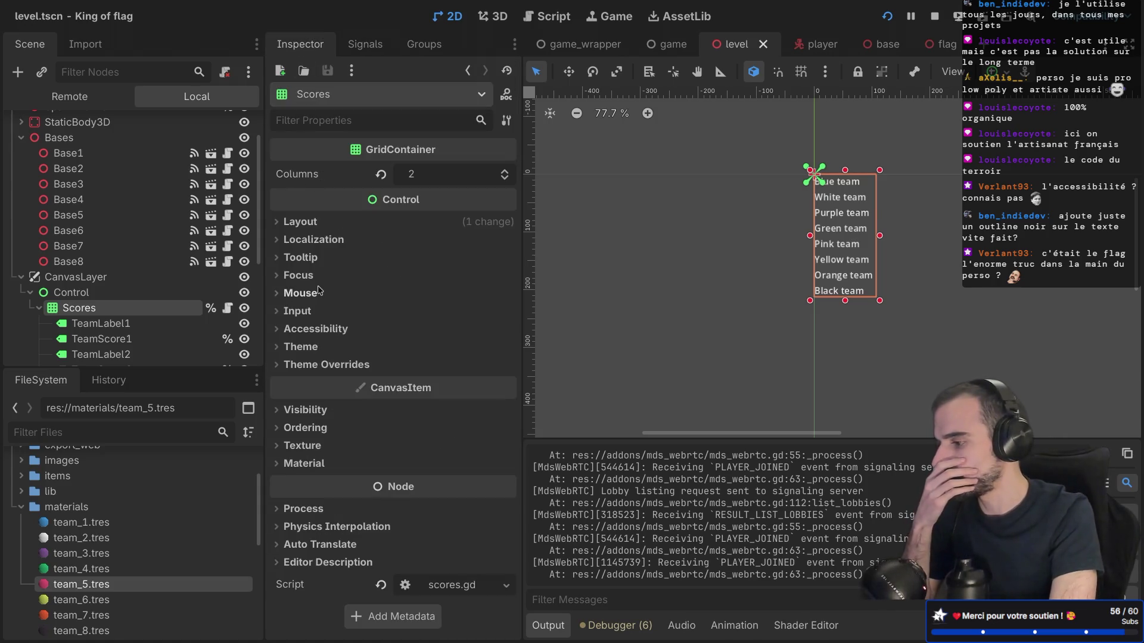
click(279, 366)
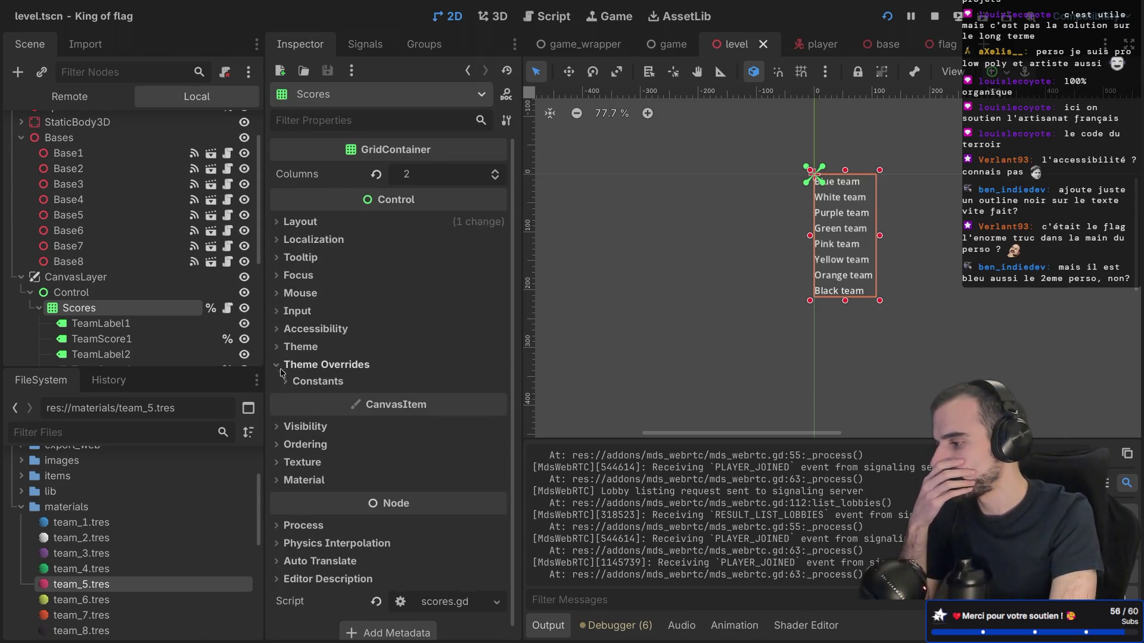
click(288, 382)
click(287, 381)
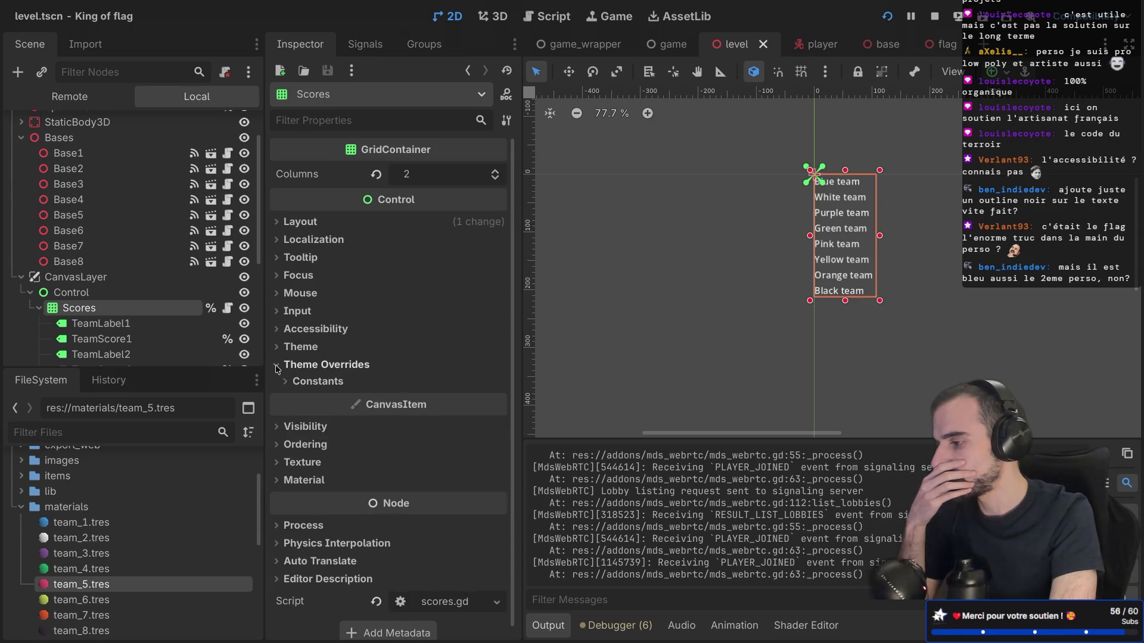
click(277, 365)
click(276, 351)
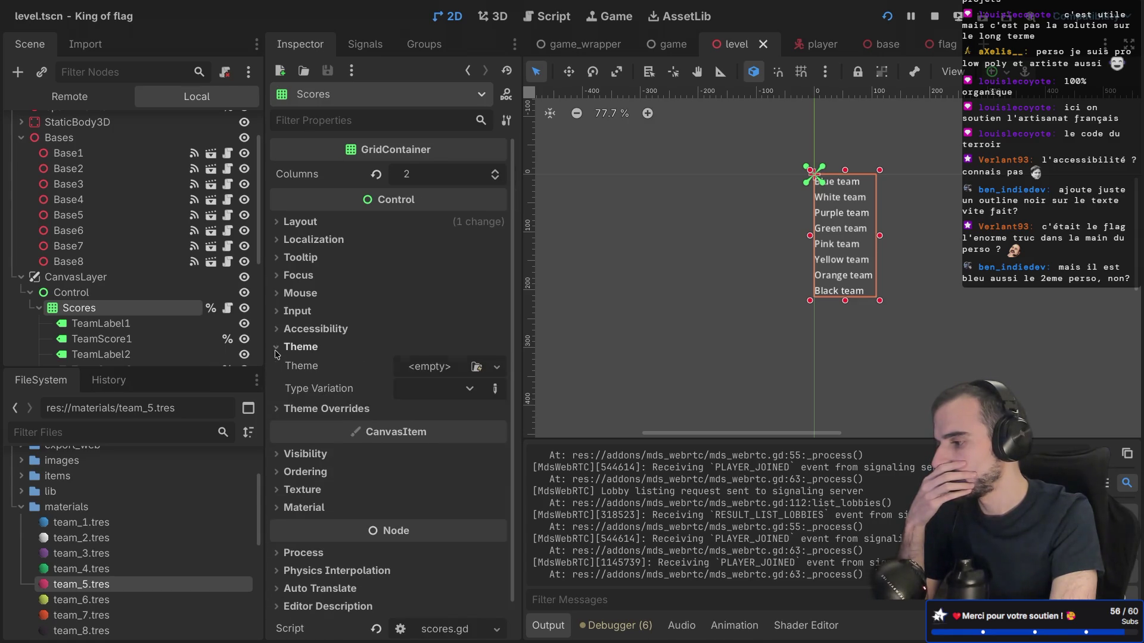
click(276, 351)
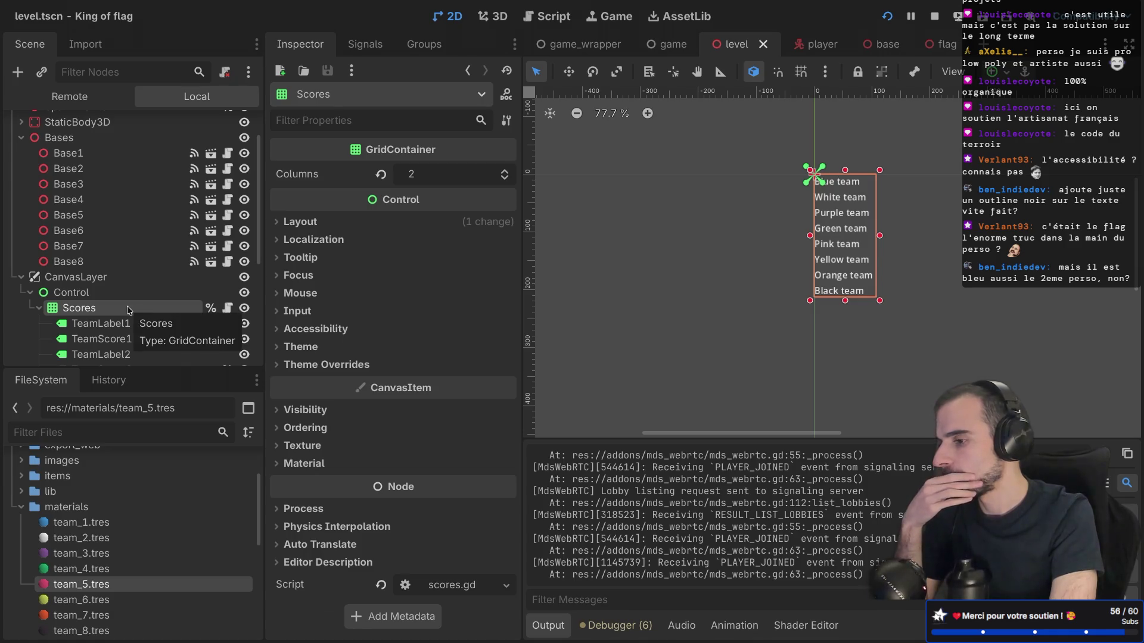
scroll(129, 309, down, 5)
scroll(128, 309, up, 5)
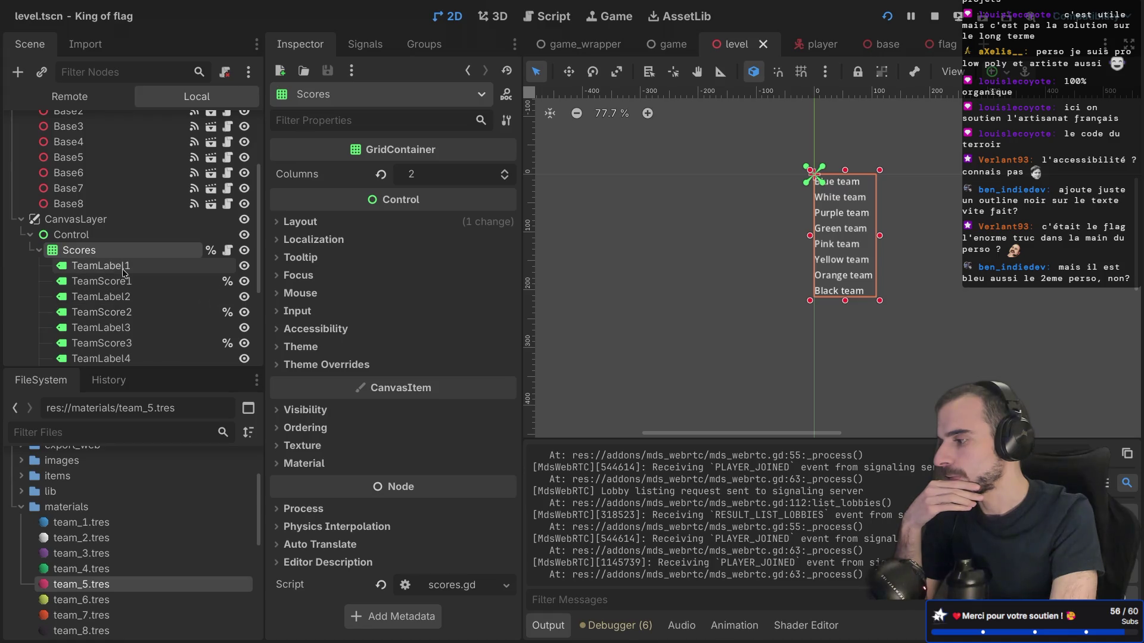
Select TeamLabel1 and enable a black Font Outline Color theme override
click(142, 269)
scroll(318, 373, down, 10)
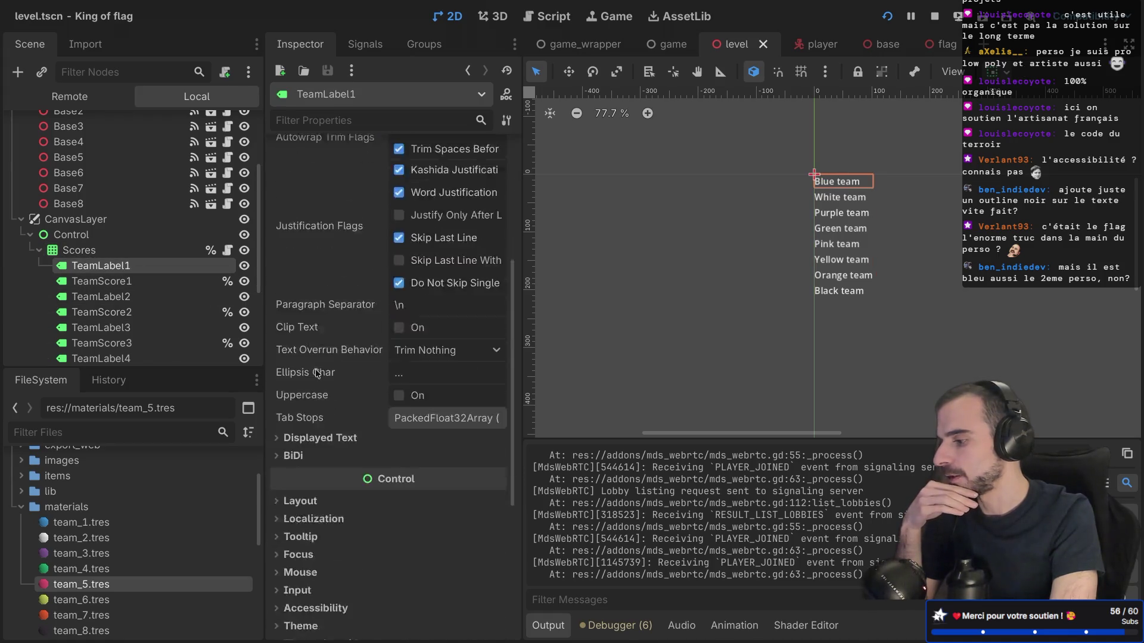
click(275, 421)
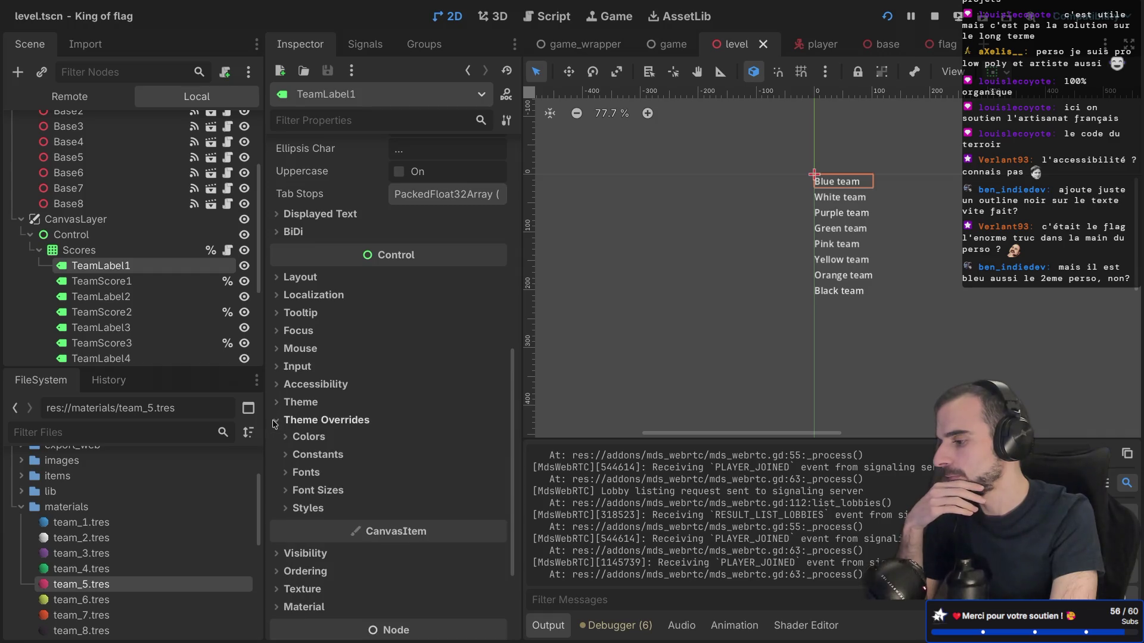
click(284, 472)
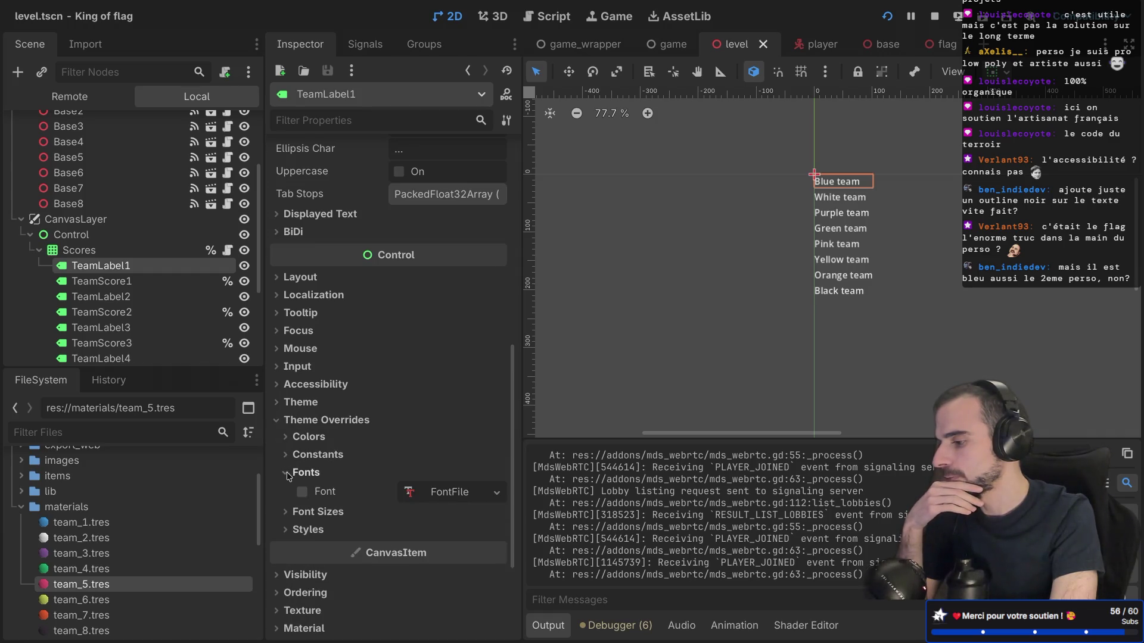
click(285, 473)
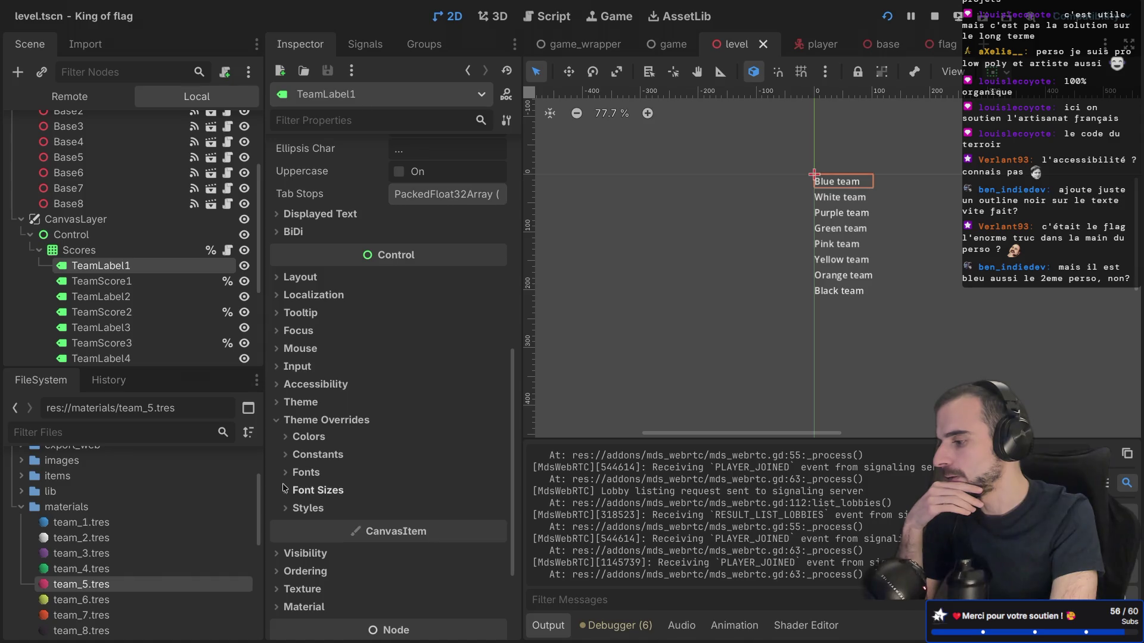
click(285, 507)
scroll(284, 508, down, 3)
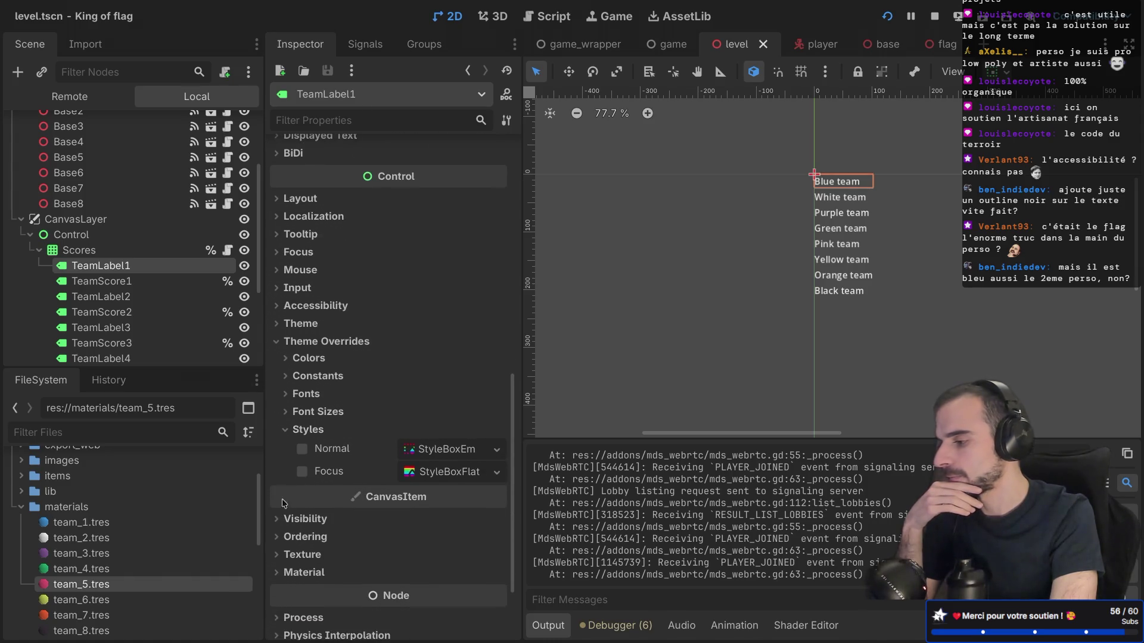
click(285, 429)
click(285, 358)
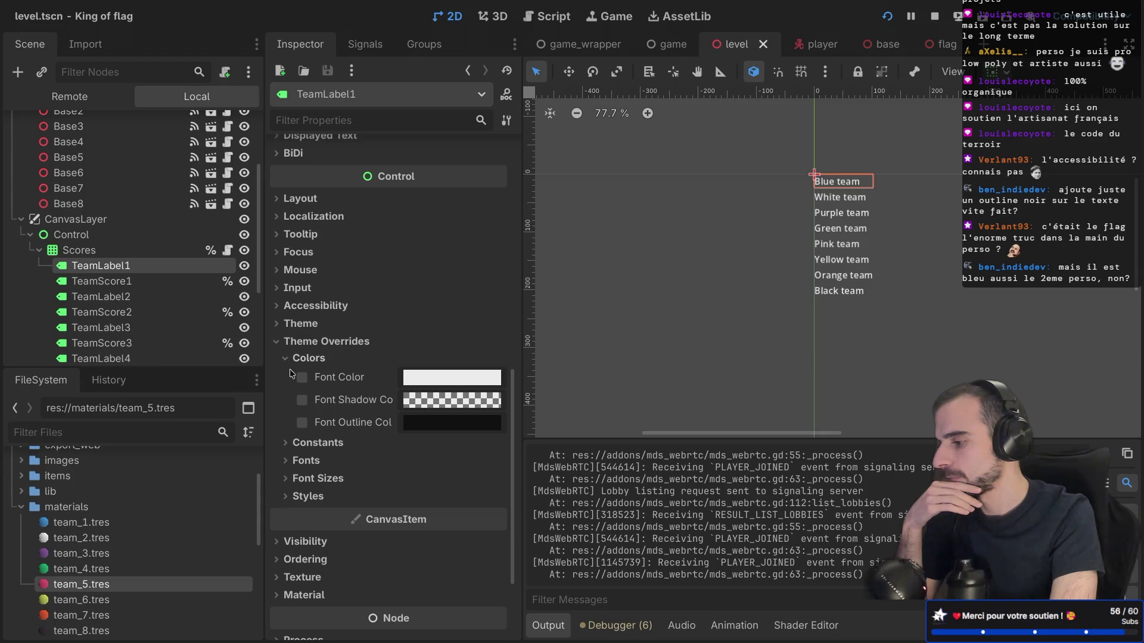
click(302, 423)
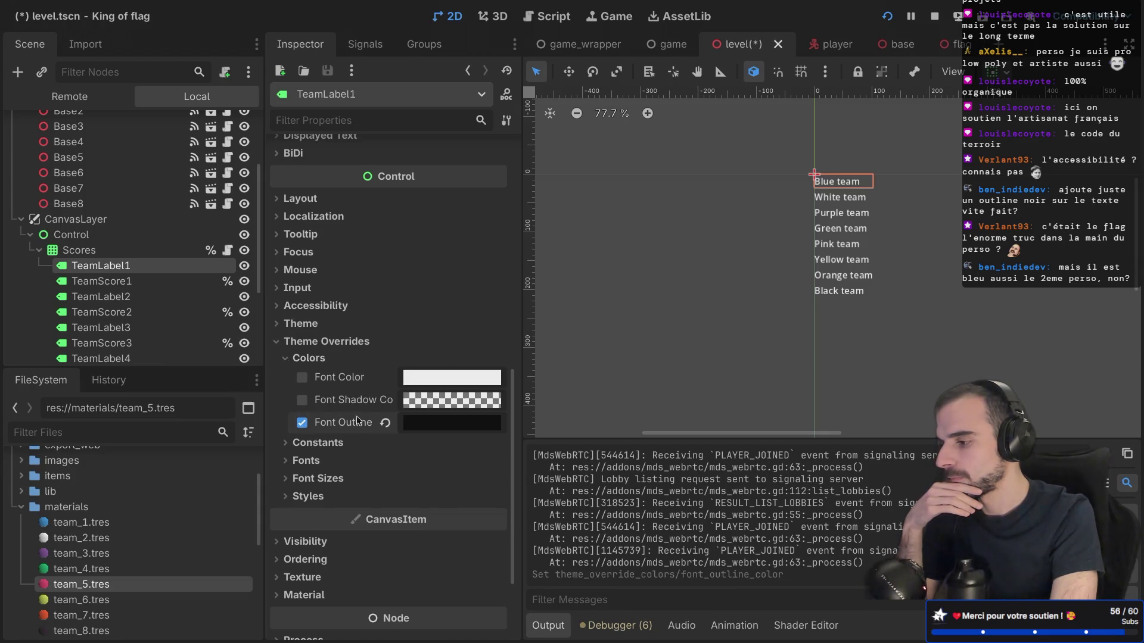
Enable TeamLabel1's Outline Size constant override and set it to 8
click(286, 443)
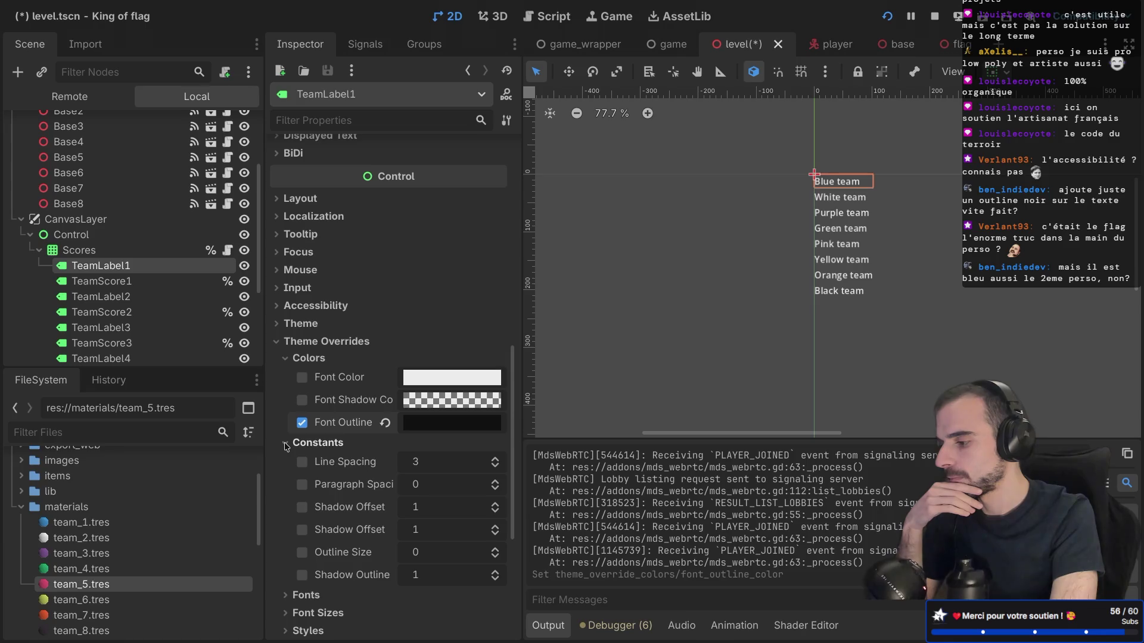
click(301, 553)
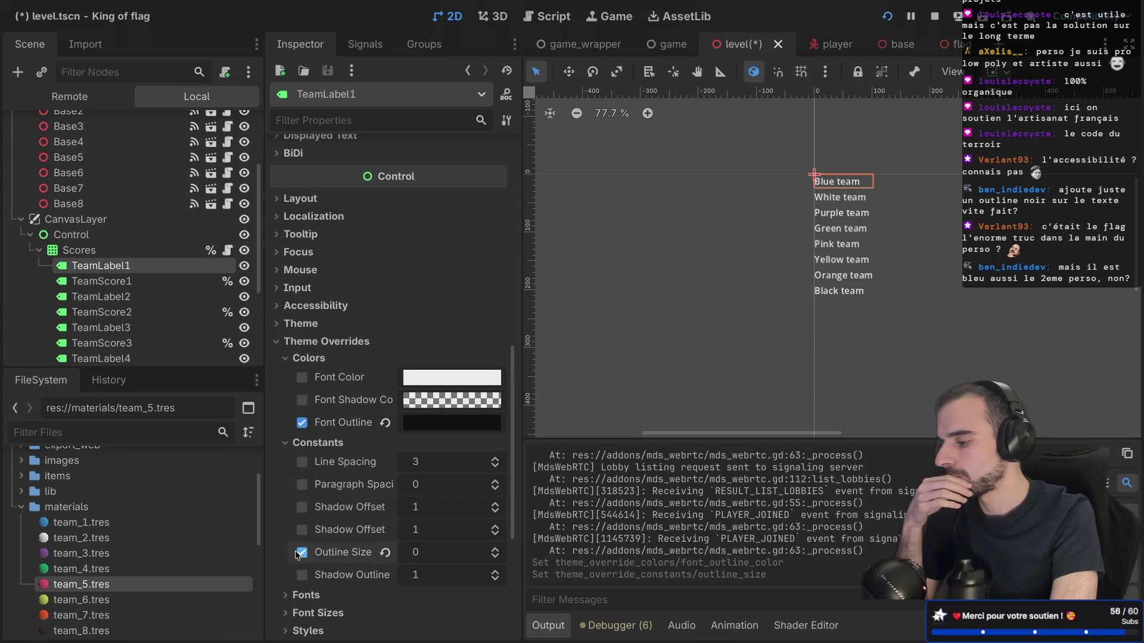
triple_click(500, 554)
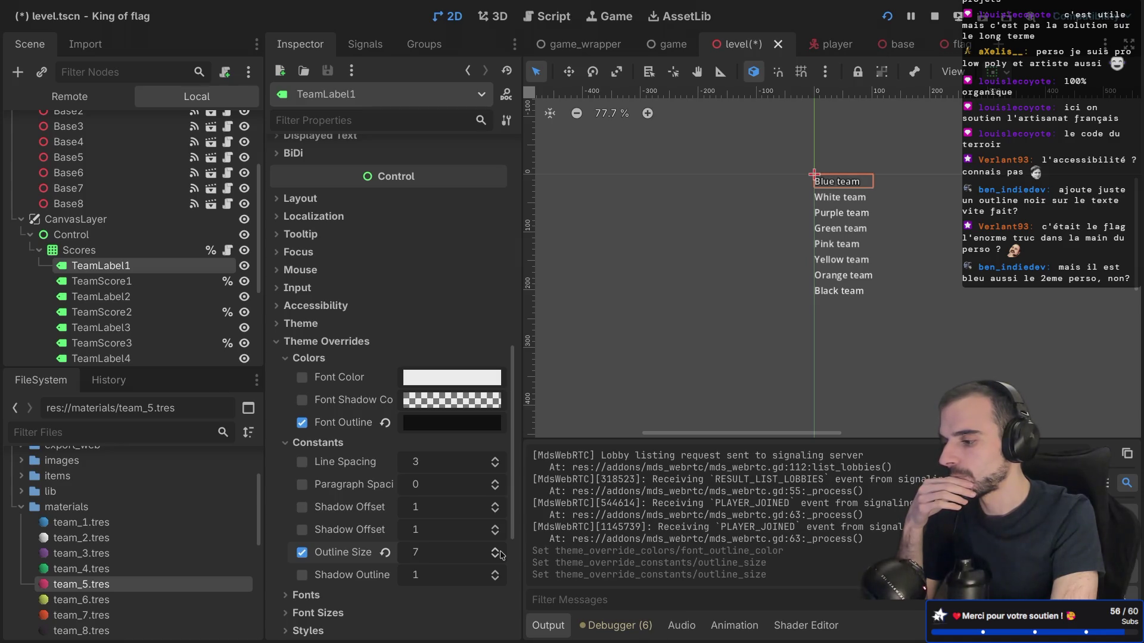
click(500, 553)
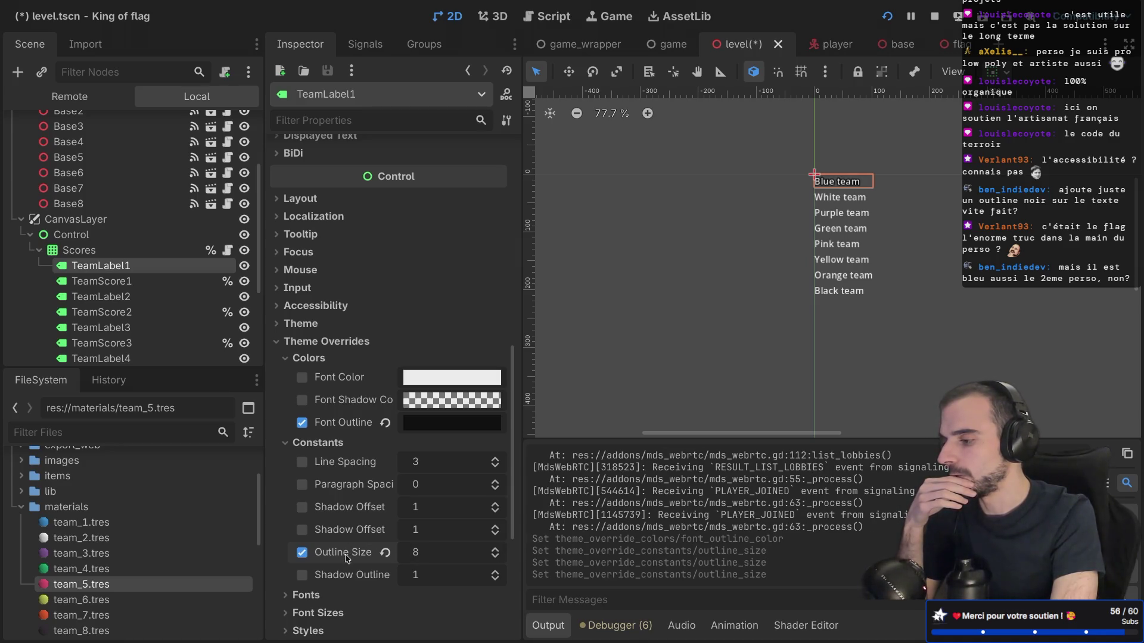
mouse_move(347, 558)
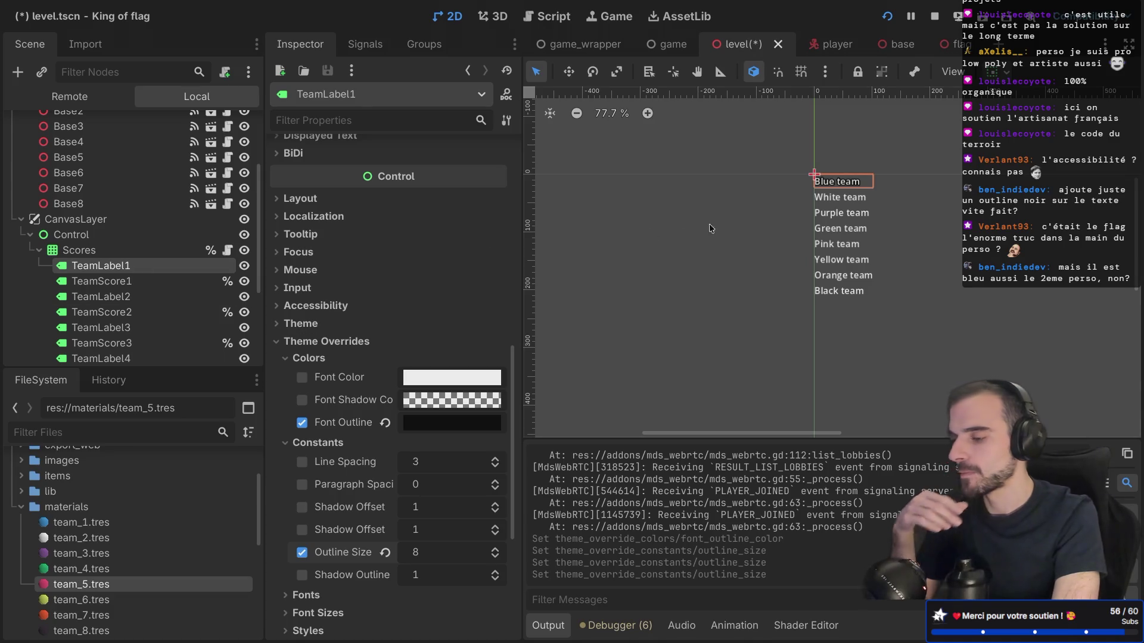
drag(811, 200, 819, 191)
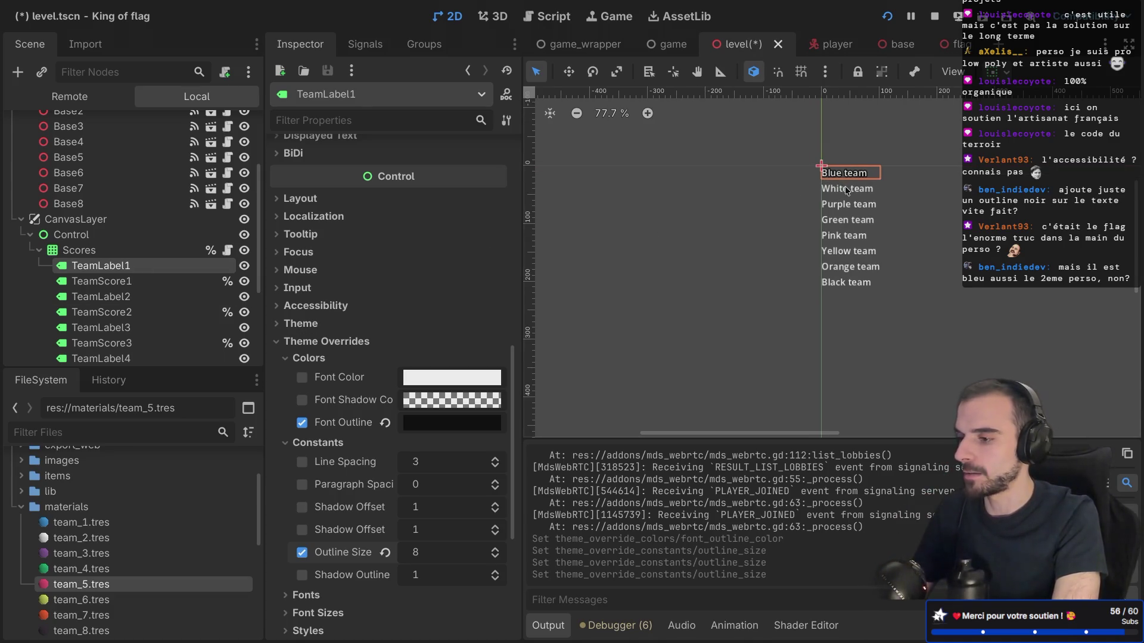
scroll(846, 189, up, 8)
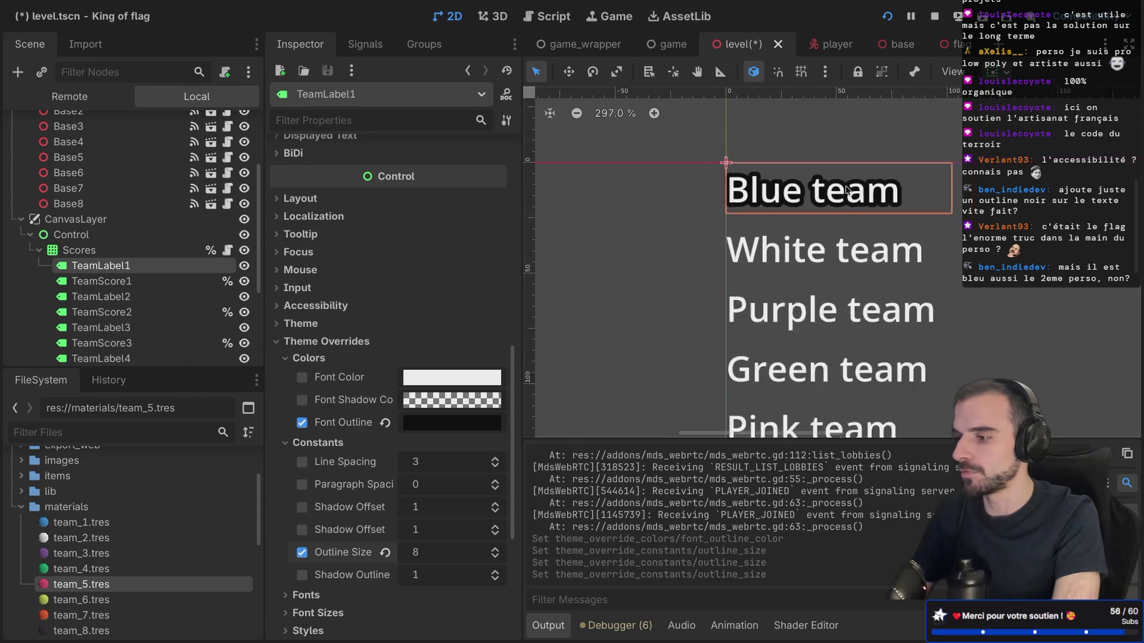
scroll(846, 189, down, 5)
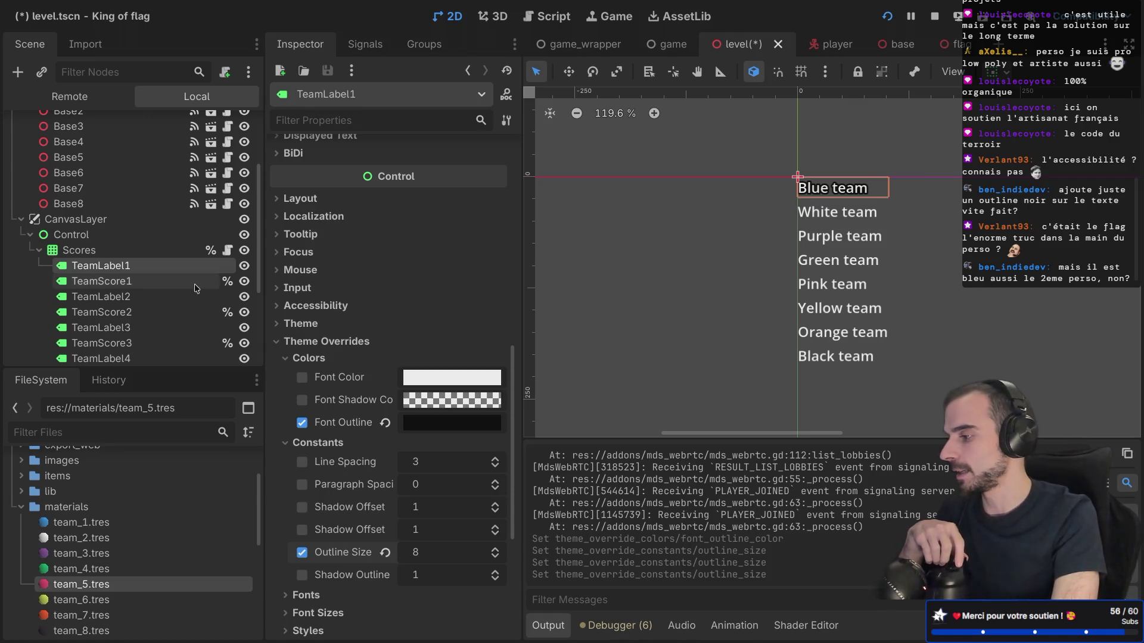
Give the White team label a black font outline color and outline size 8
click(160, 297)
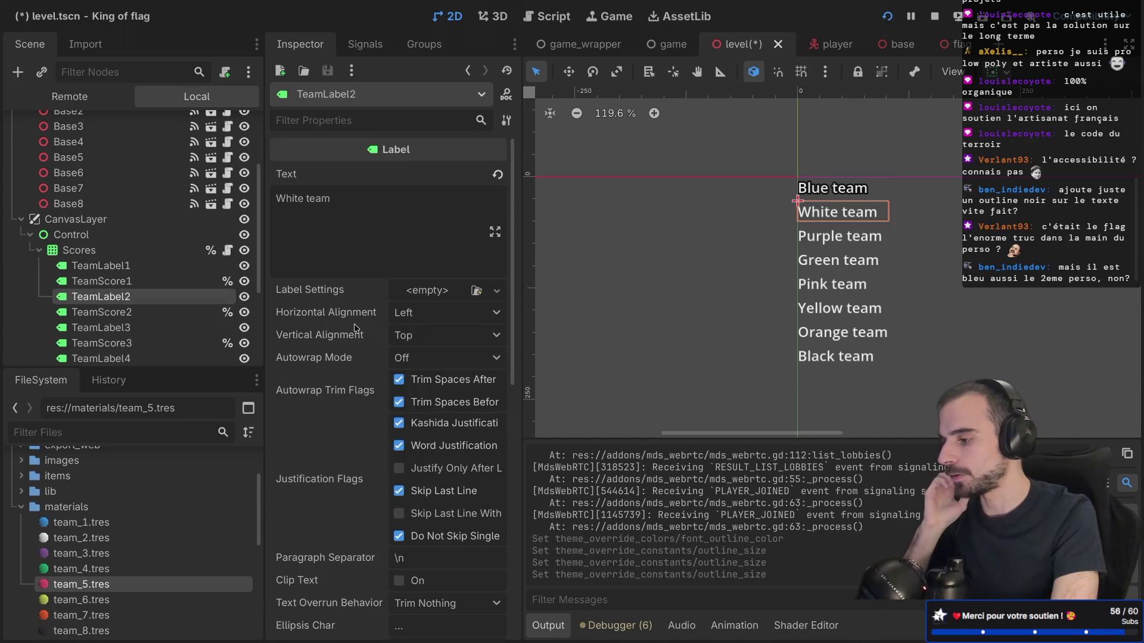
scroll(356, 328, down, 10)
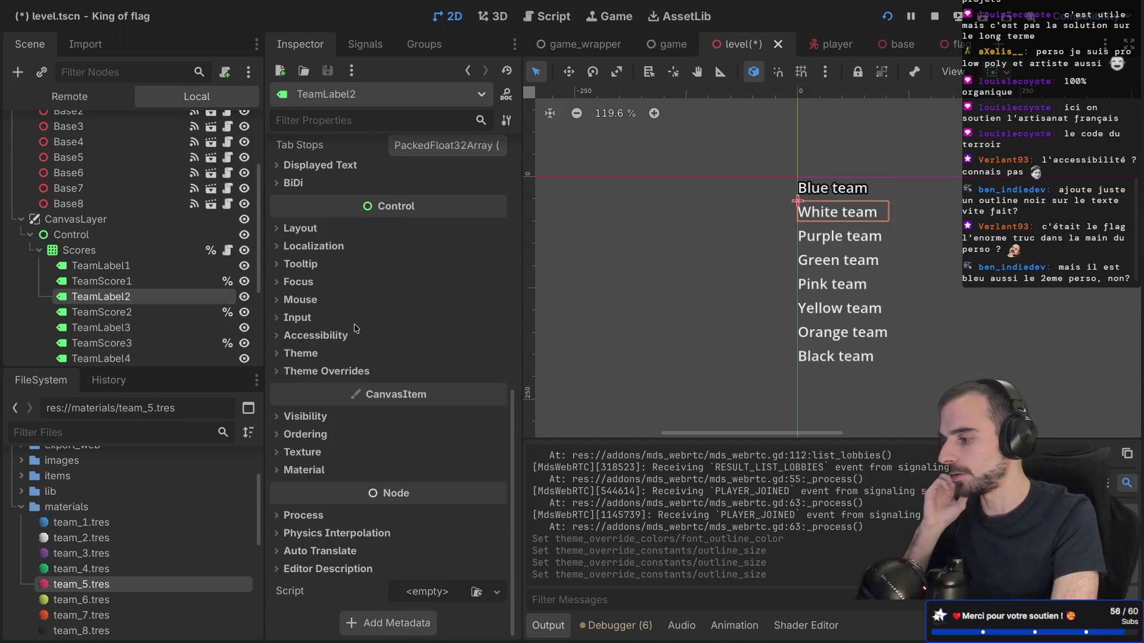
click(280, 370)
click(285, 389)
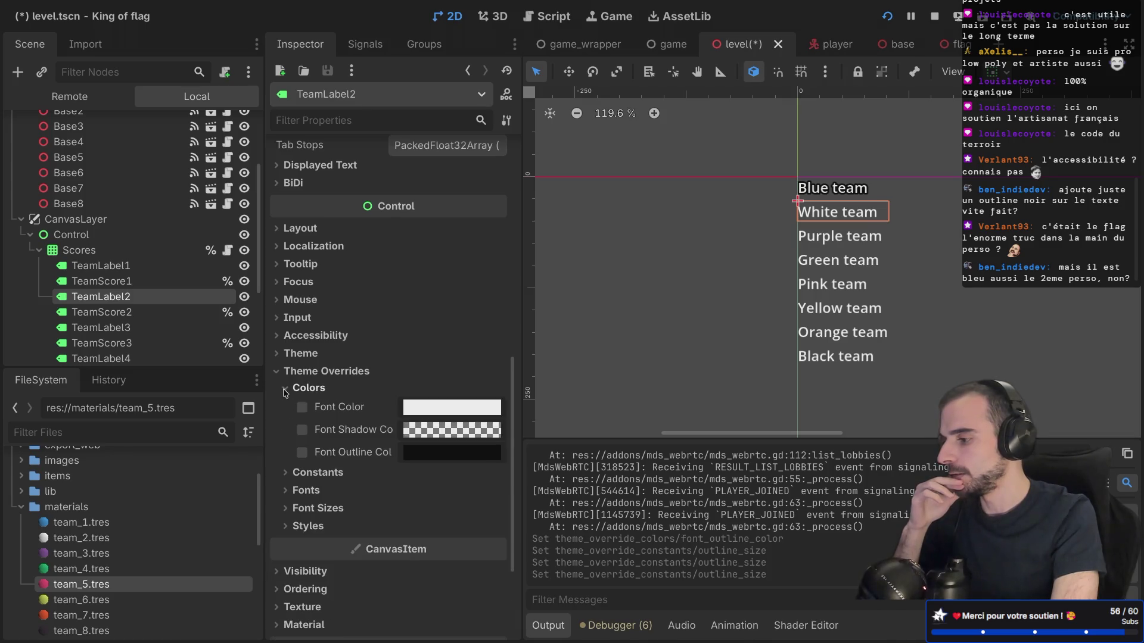
click(302, 451)
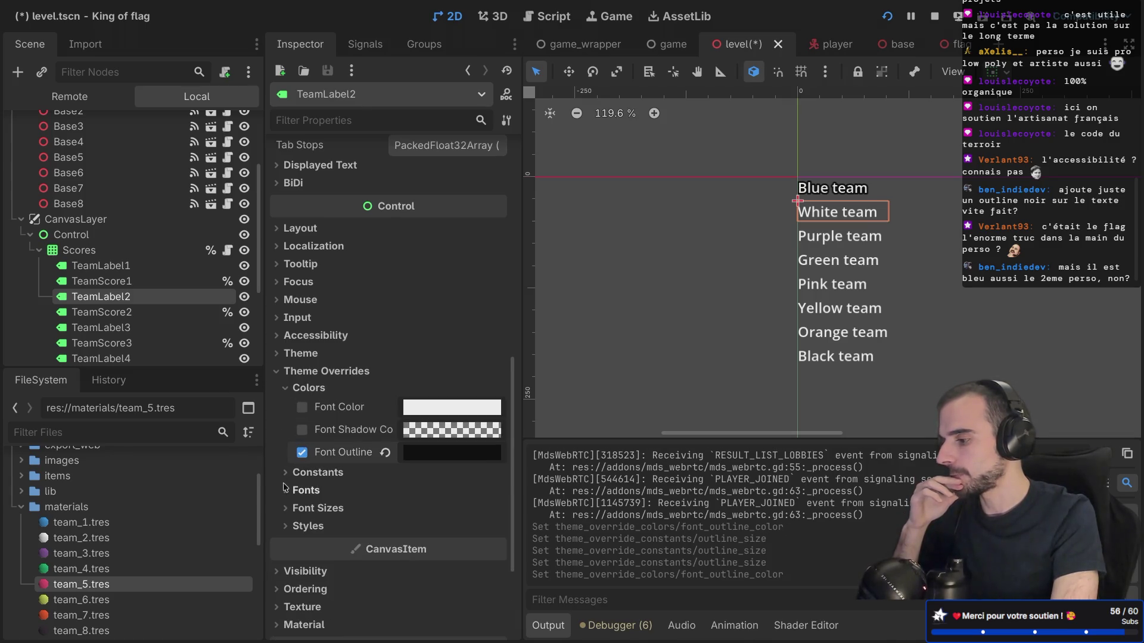
click(285, 472)
click(302, 582)
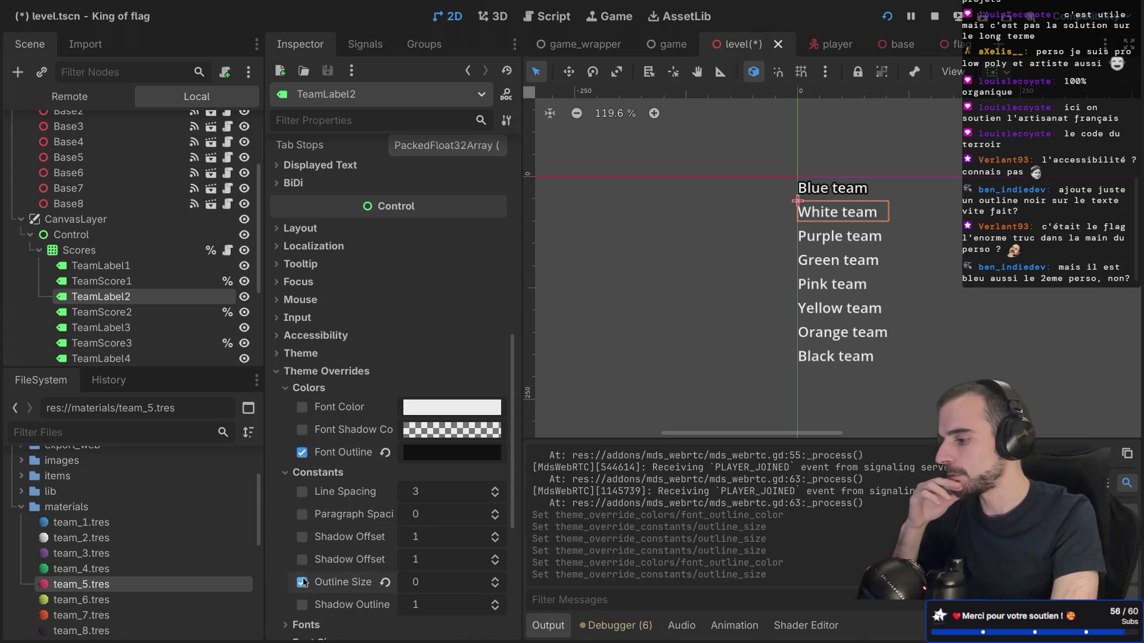
text(8)
key(Return)
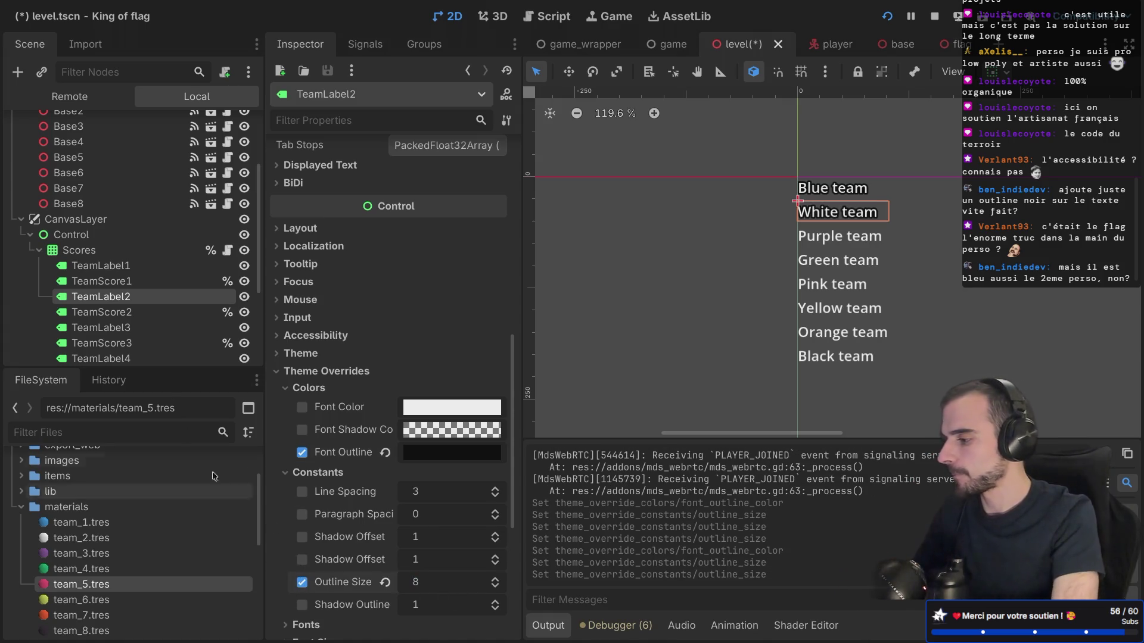
scroll(162, 298, down, 1)
Give the Purple team label a black font outline color and outline size 8
click(154, 300)
scroll(347, 469, down, 5)
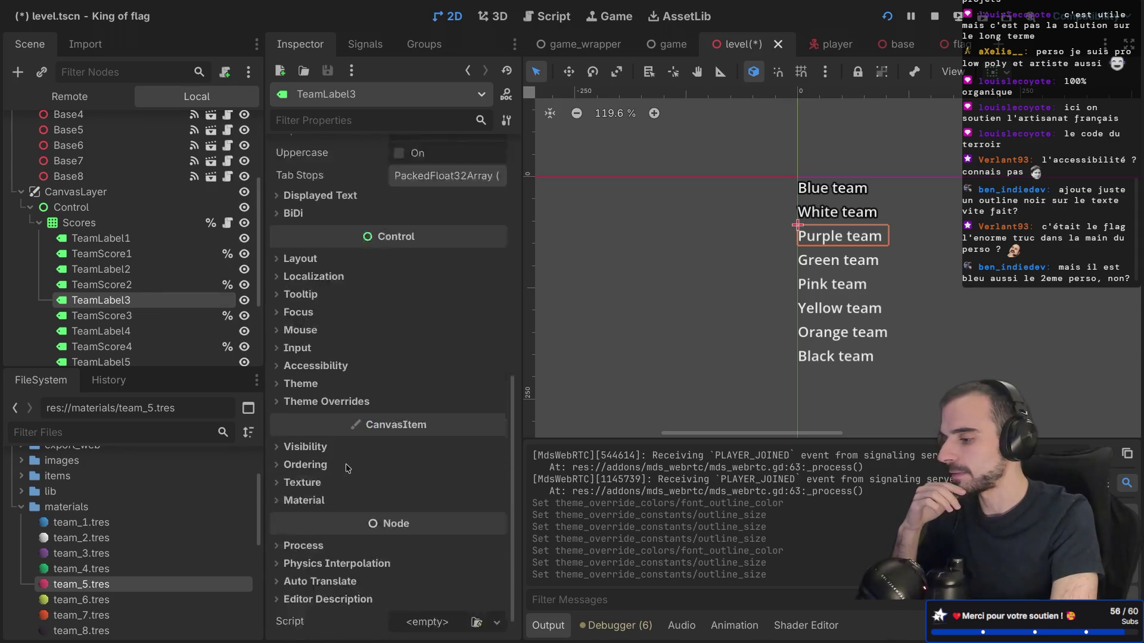
click(277, 370)
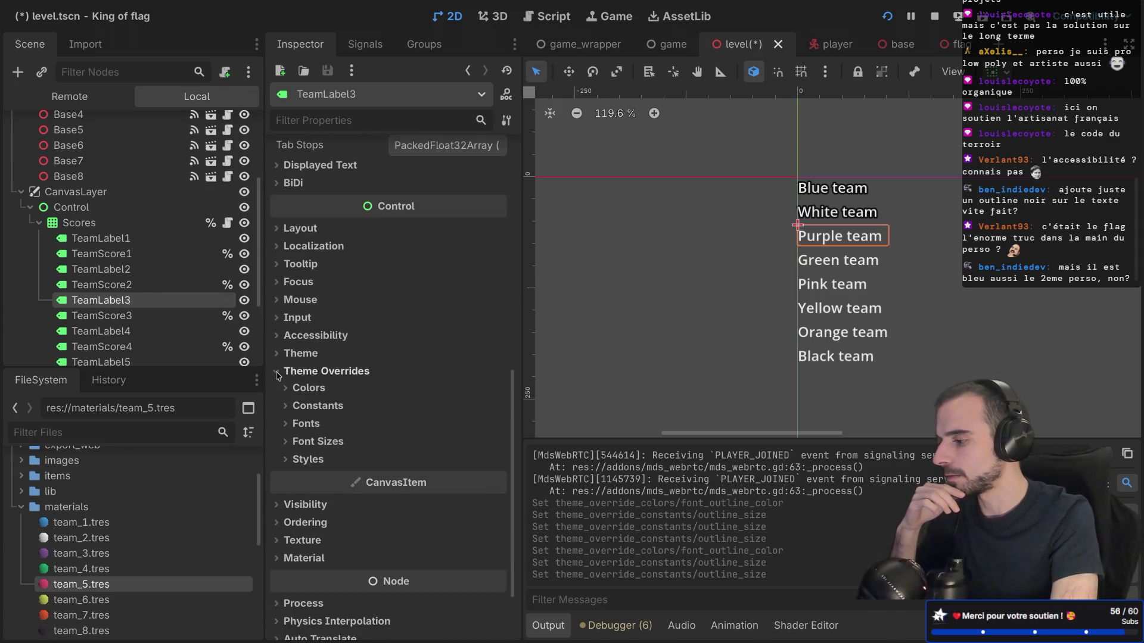
click(280, 387)
click(302, 453)
click(284, 492)
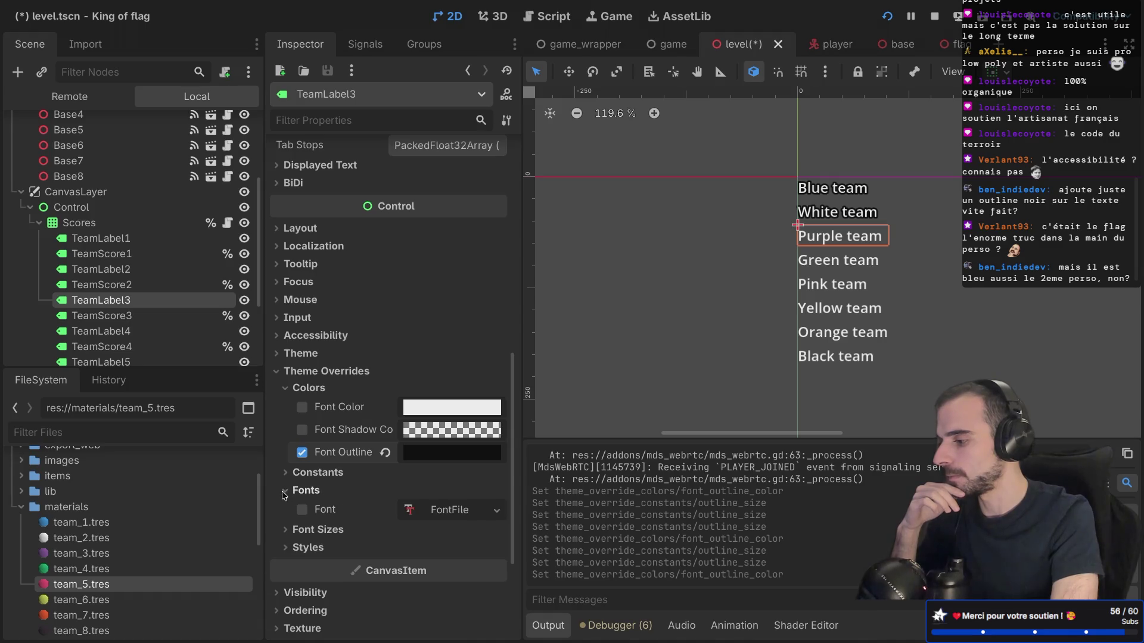
click(291, 490)
click(287, 475)
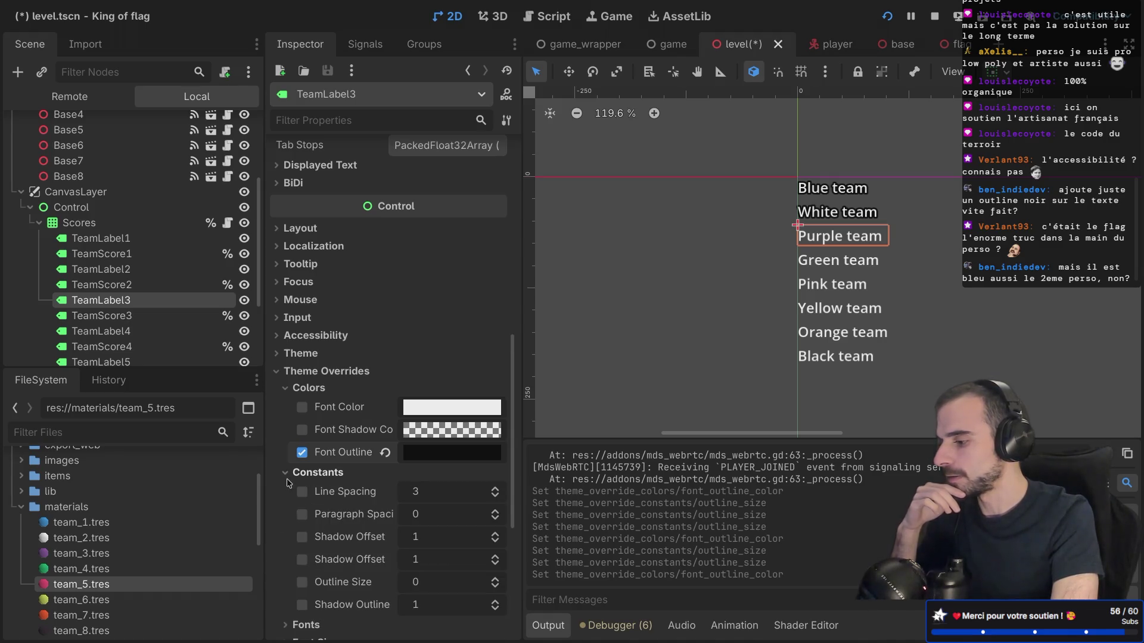
click(302, 582)
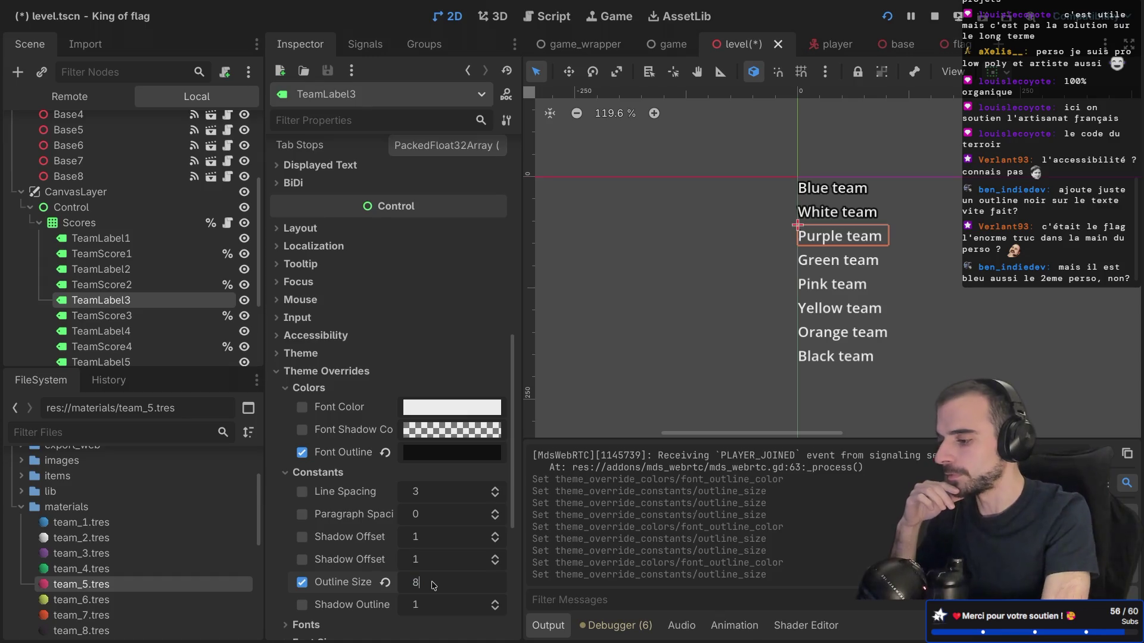
text(8)
key(Return)
click(141, 332)
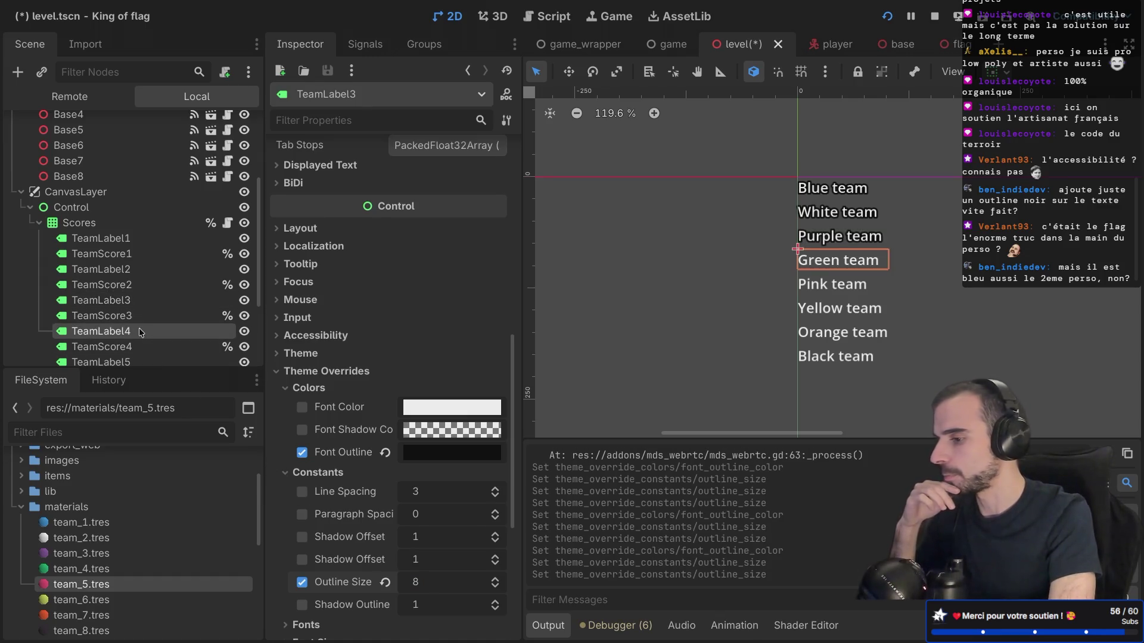
Inspect the TeamScore3 node and recheck the Purple team label's outline settings
scroll(376, 459, down, 3)
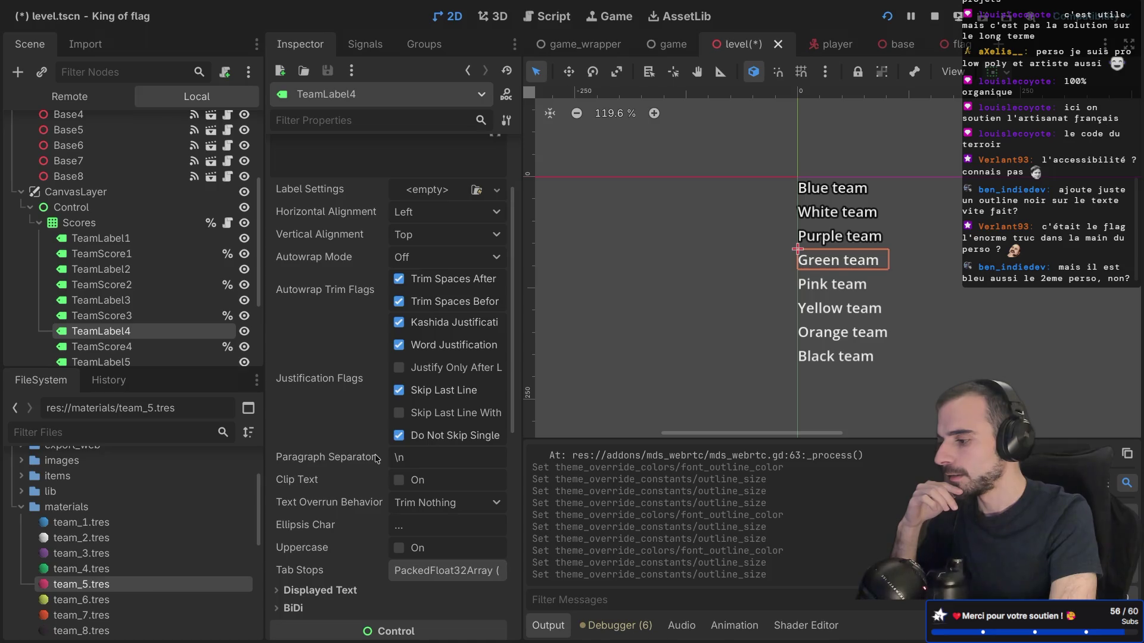
click(132, 316)
right_click(131, 316)
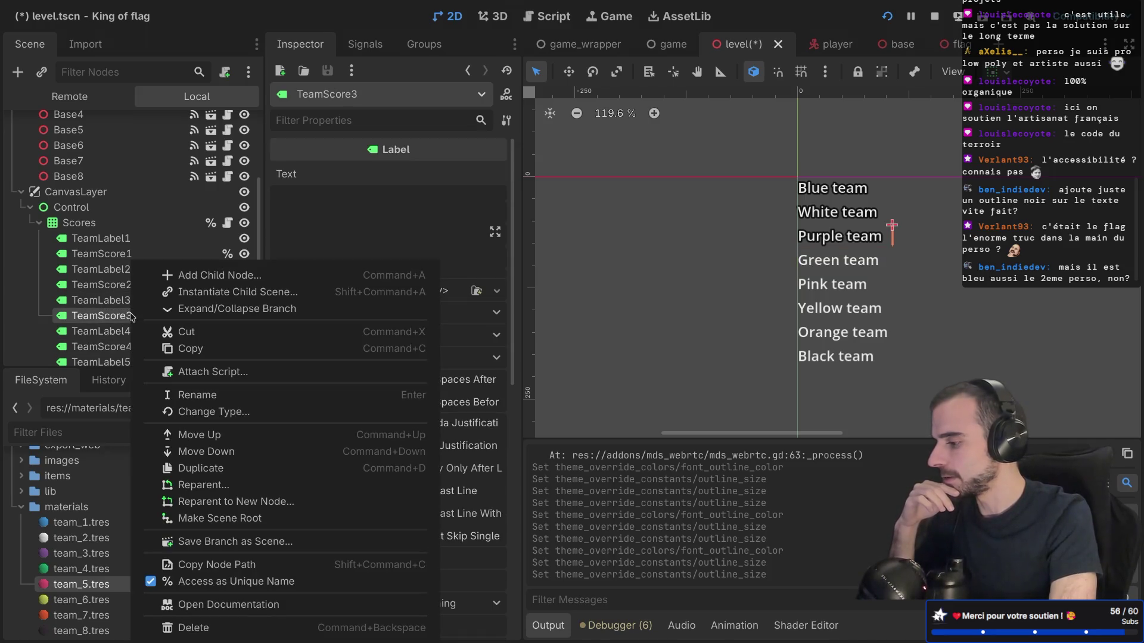
click(119, 318)
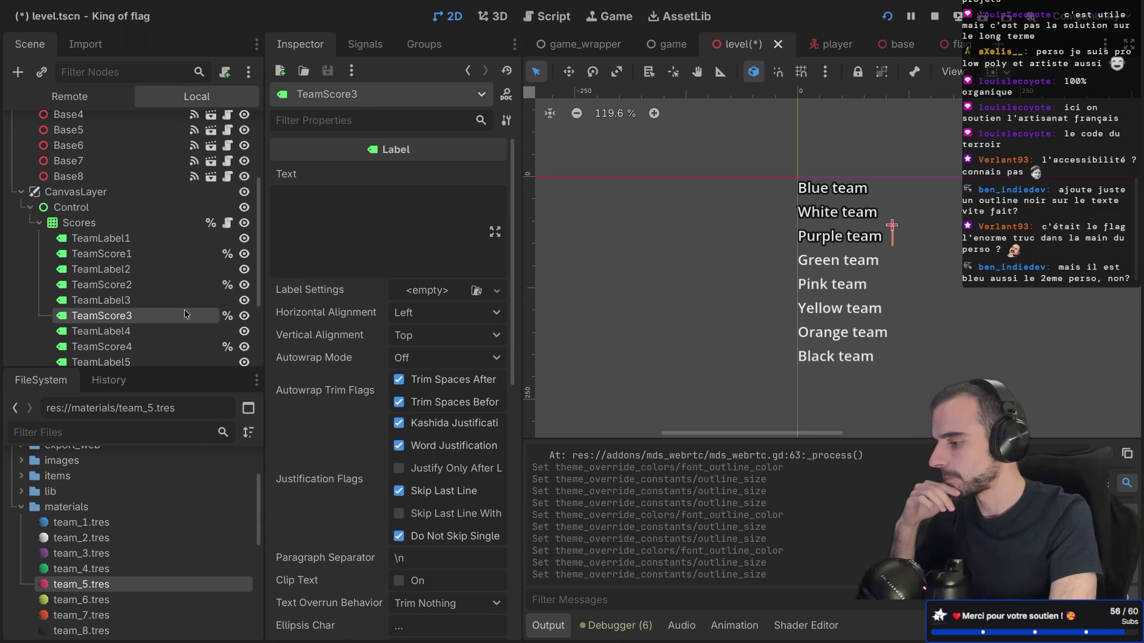
scroll(339, 365, down, 10)
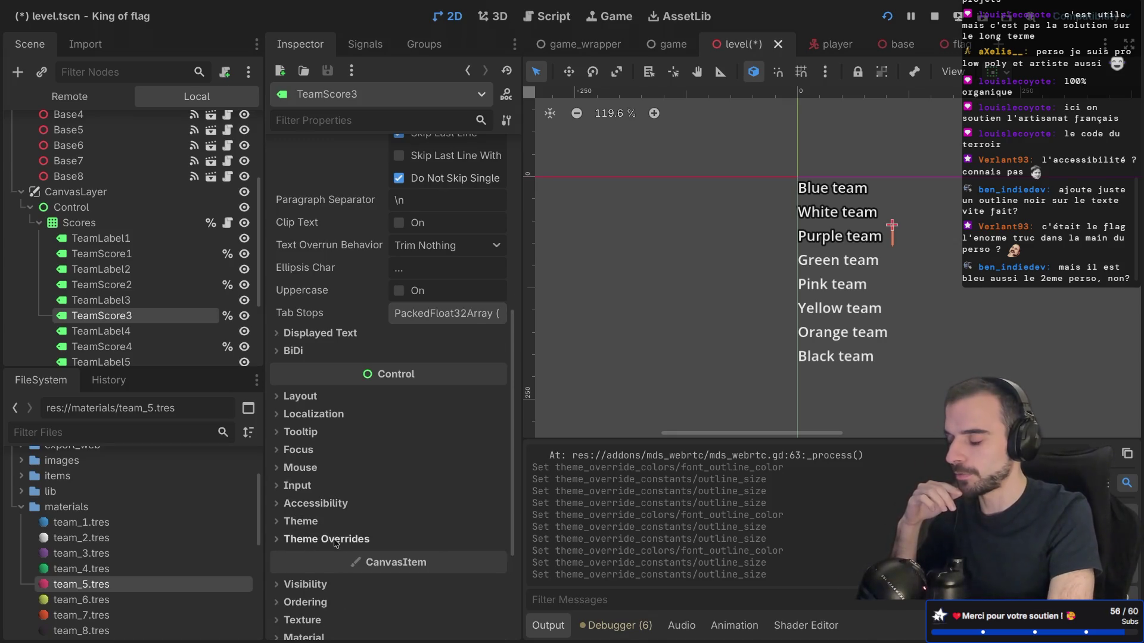
click(117, 302)
click(118, 315)
click(117, 301)
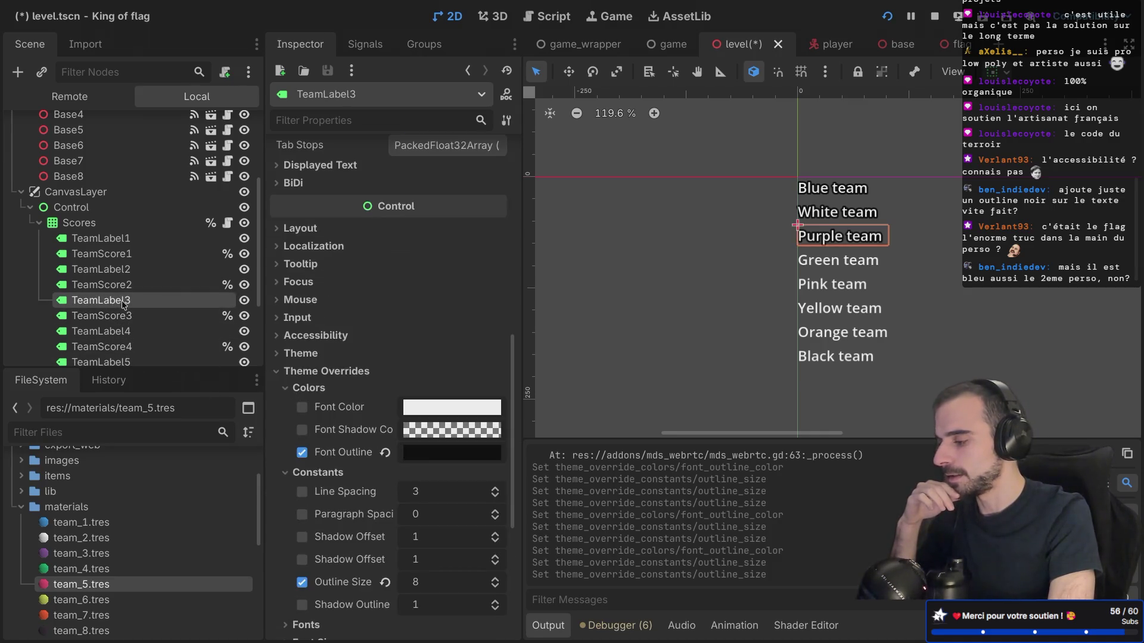
Enable the Green team label's Font Outline Color override and set Outline Size to 8
click(117, 331)
scroll(353, 494, down, 5)
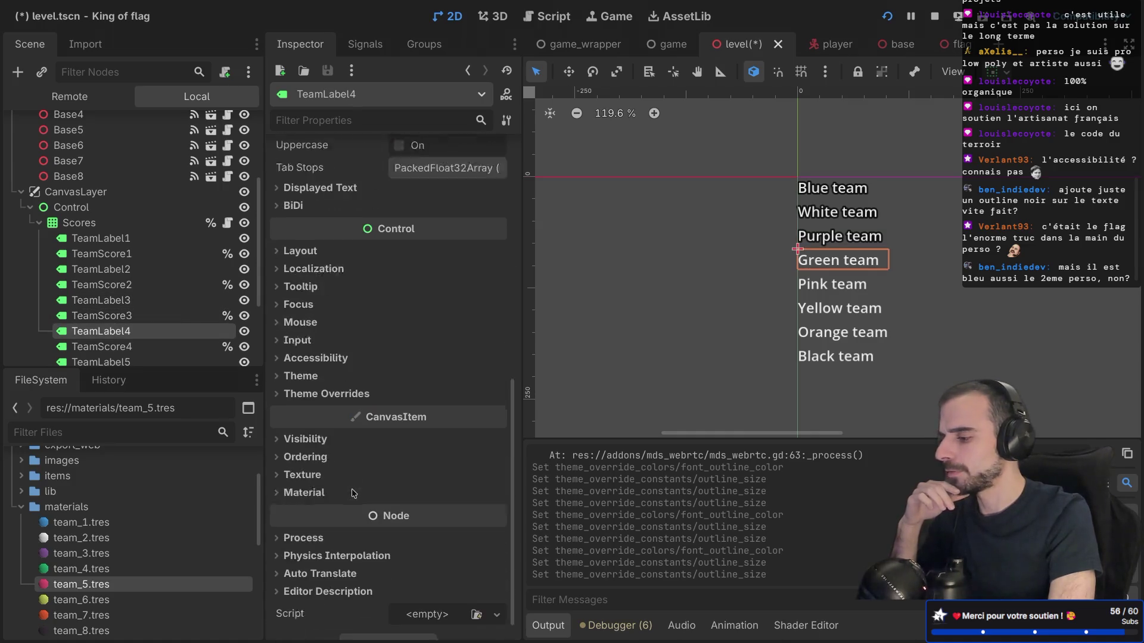
click(278, 372)
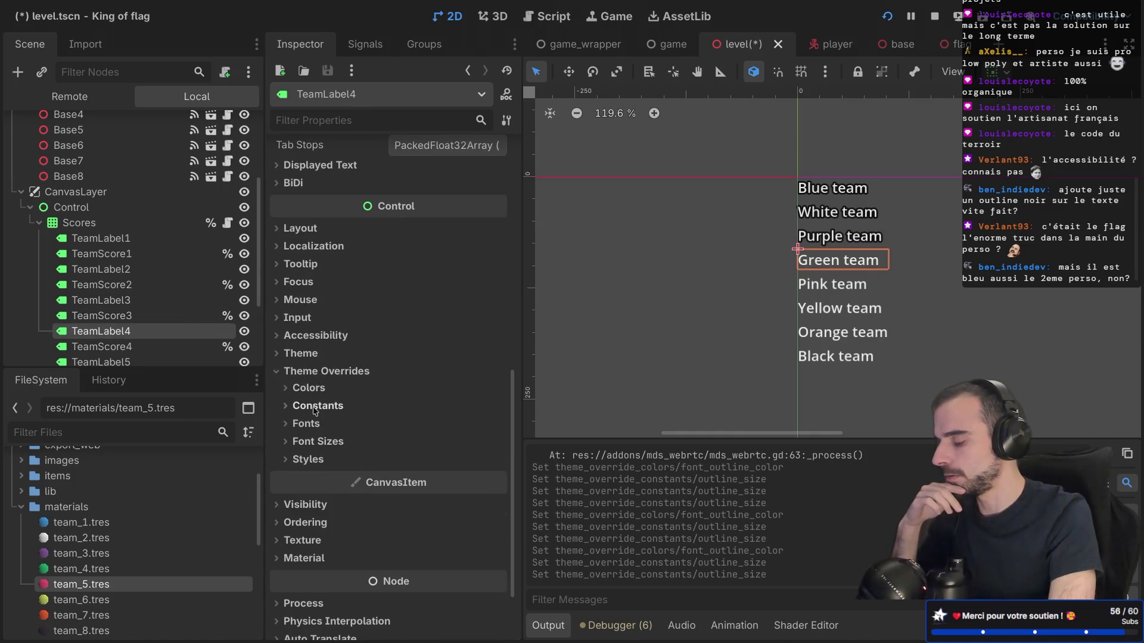
click(287, 389)
click(304, 453)
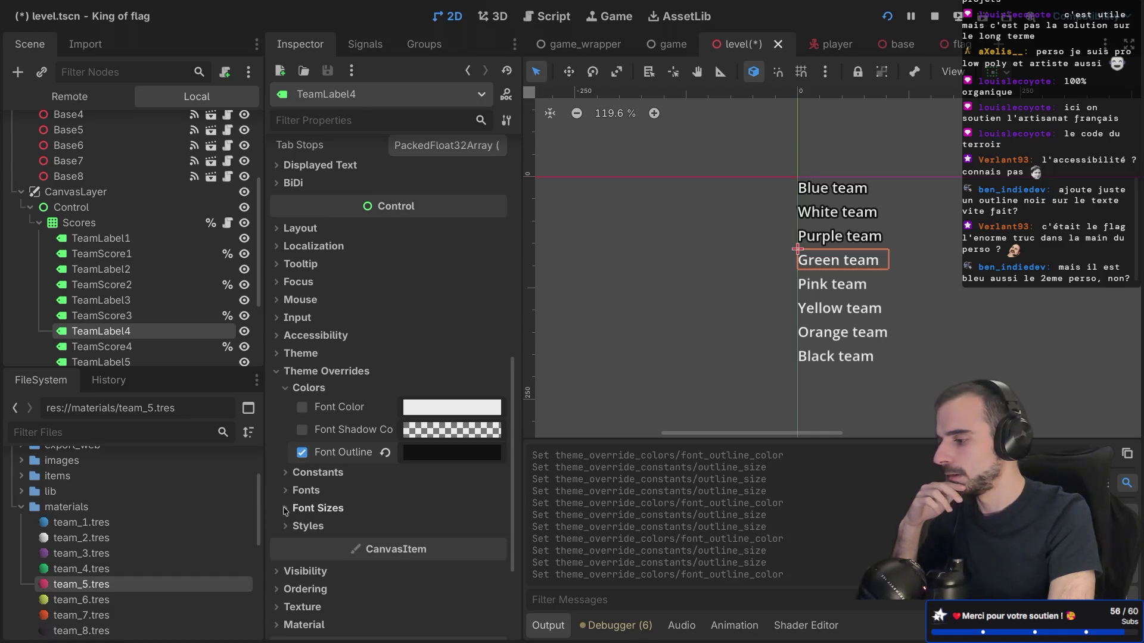
click(285, 493)
click(285, 531)
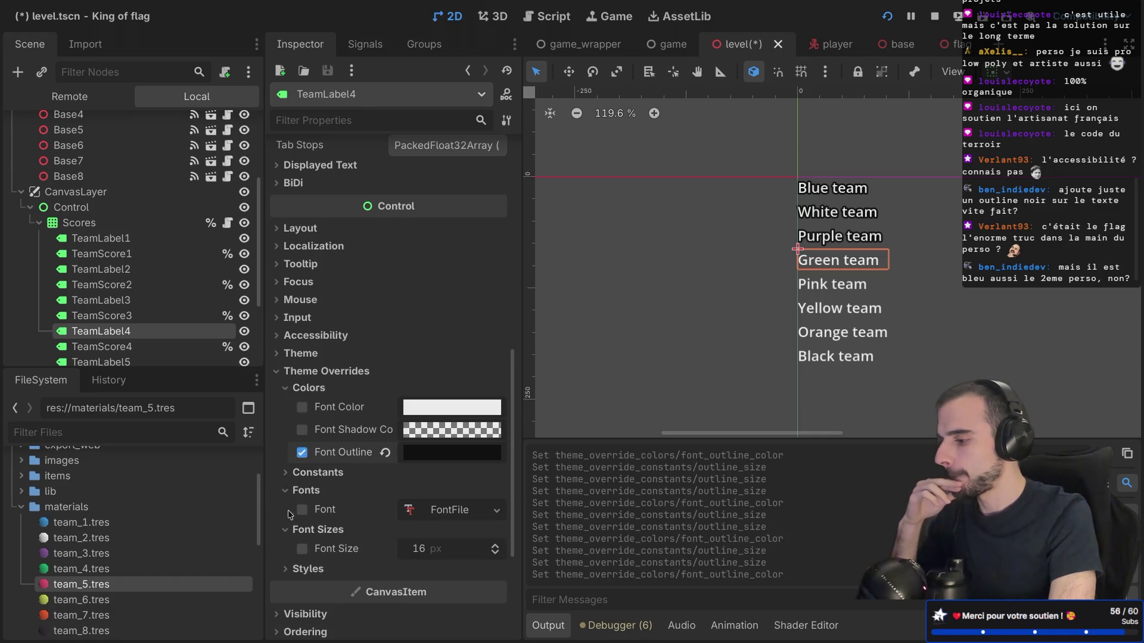
click(286, 473)
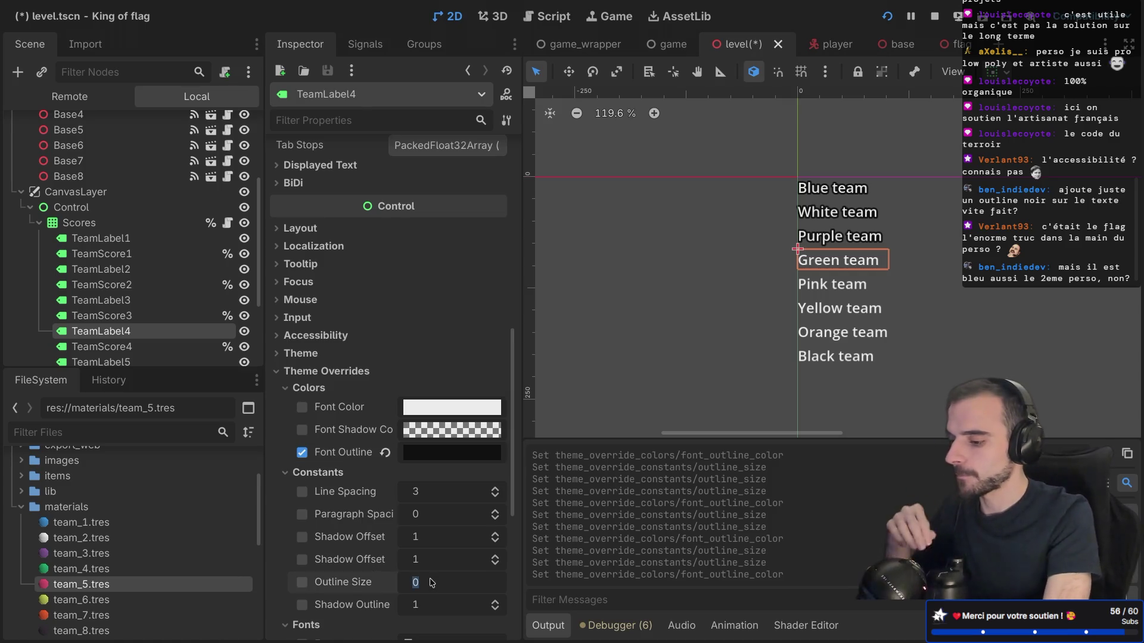
text(8)
key(Return)
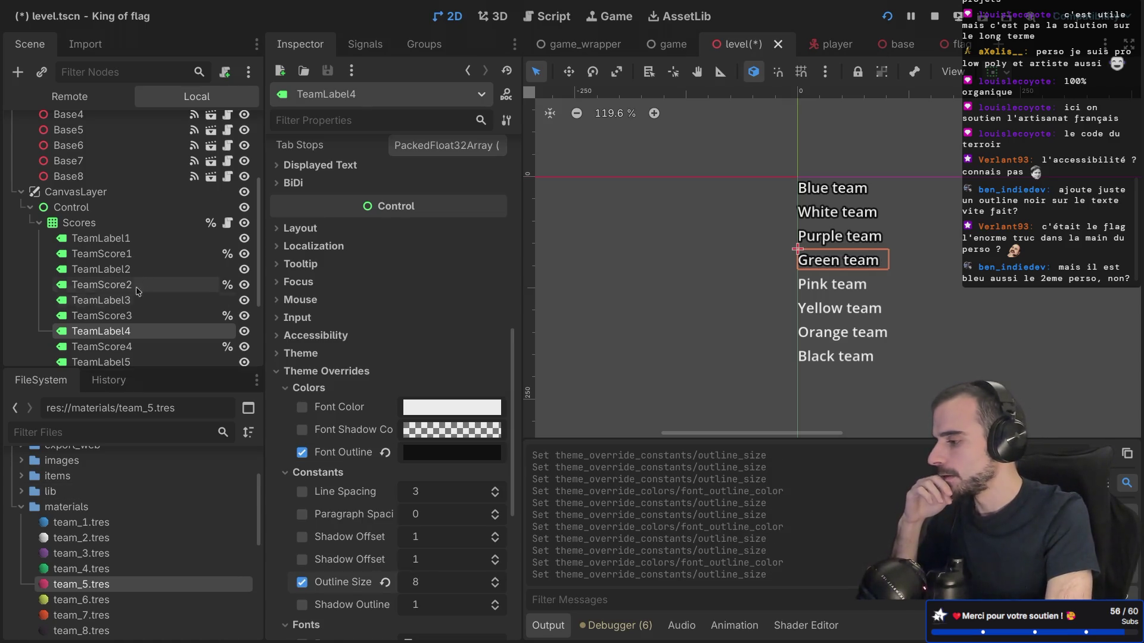
Select the Pink team label (TeamLabel5) in the scene tree
scroll(143, 283, down, 3)
scroll(143, 283, down, 1)
click(130, 274)
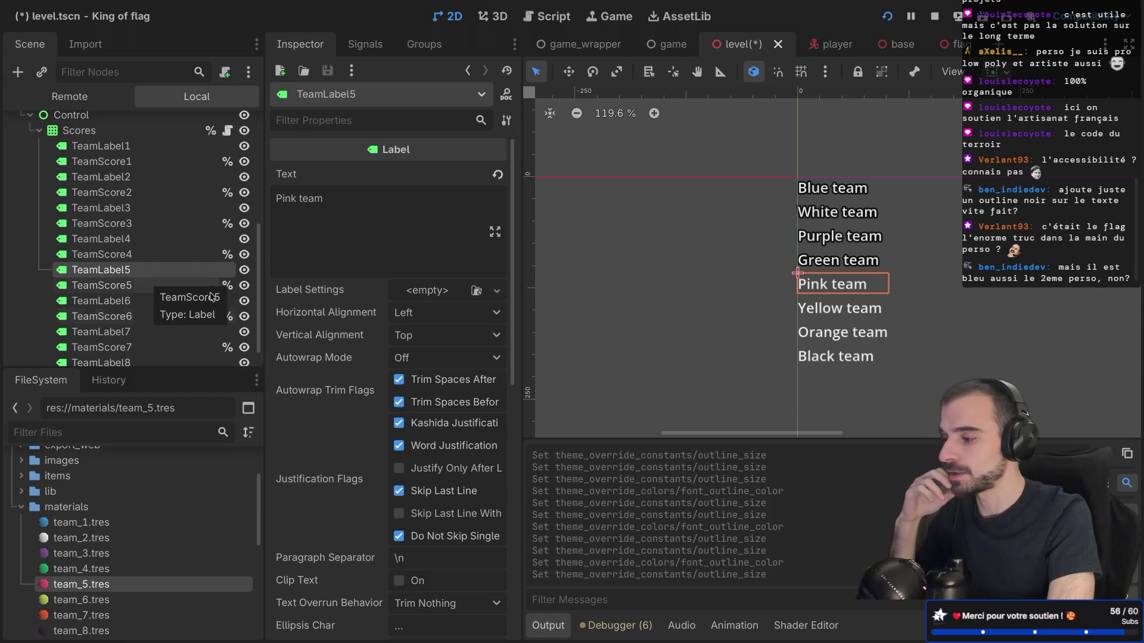
Enable TeamLabel5's Font Outline Color override and set its Outline Size constant to 8
mouse_move(285, 386)
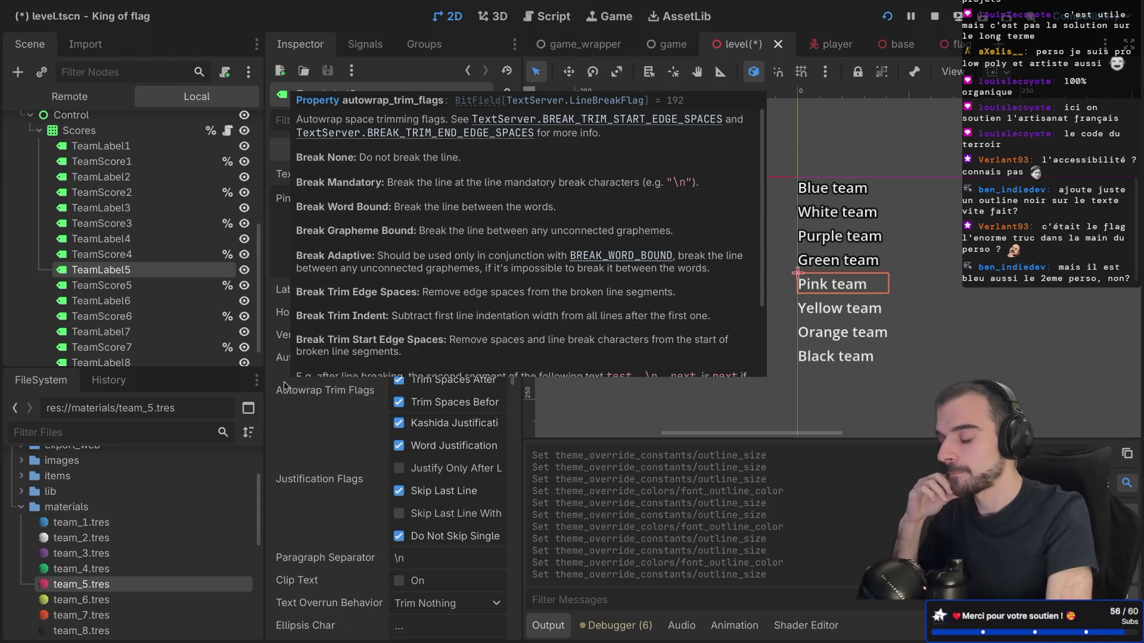
scroll(390, 468, down, 10)
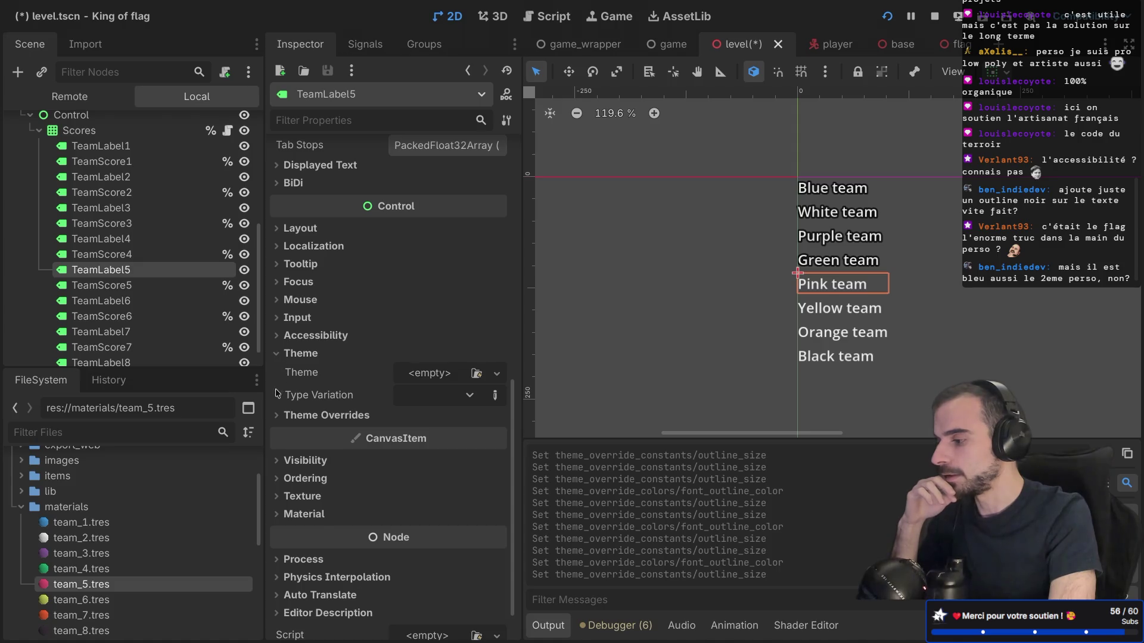
click(298, 416)
click(307, 432)
click(302, 496)
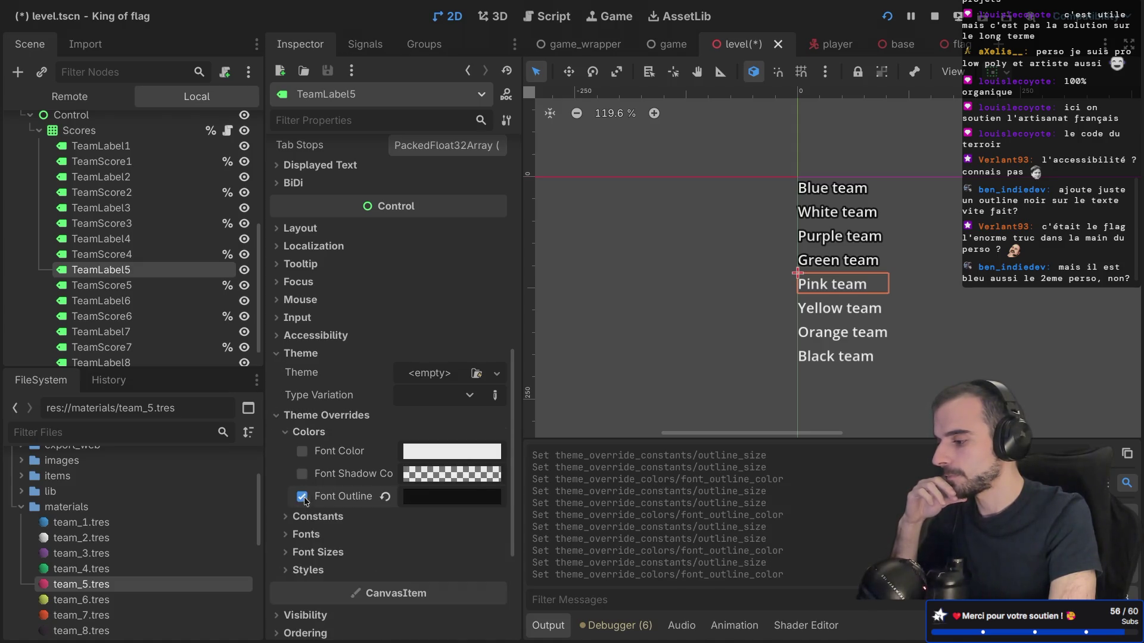
click(301, 553)
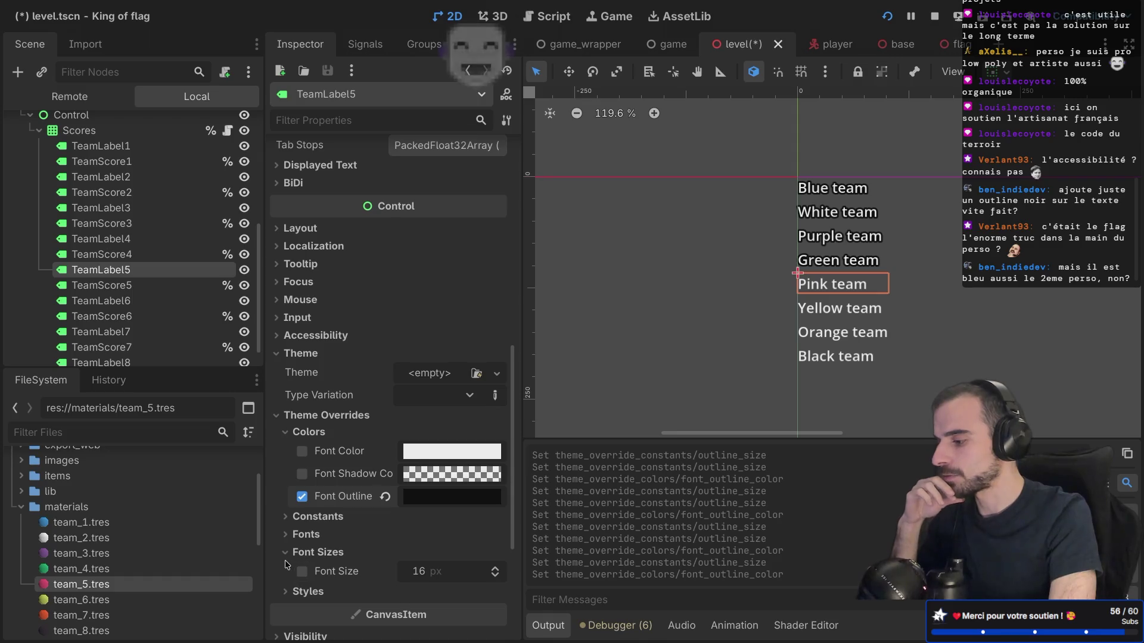
click(286, 552)
click(286, 516)
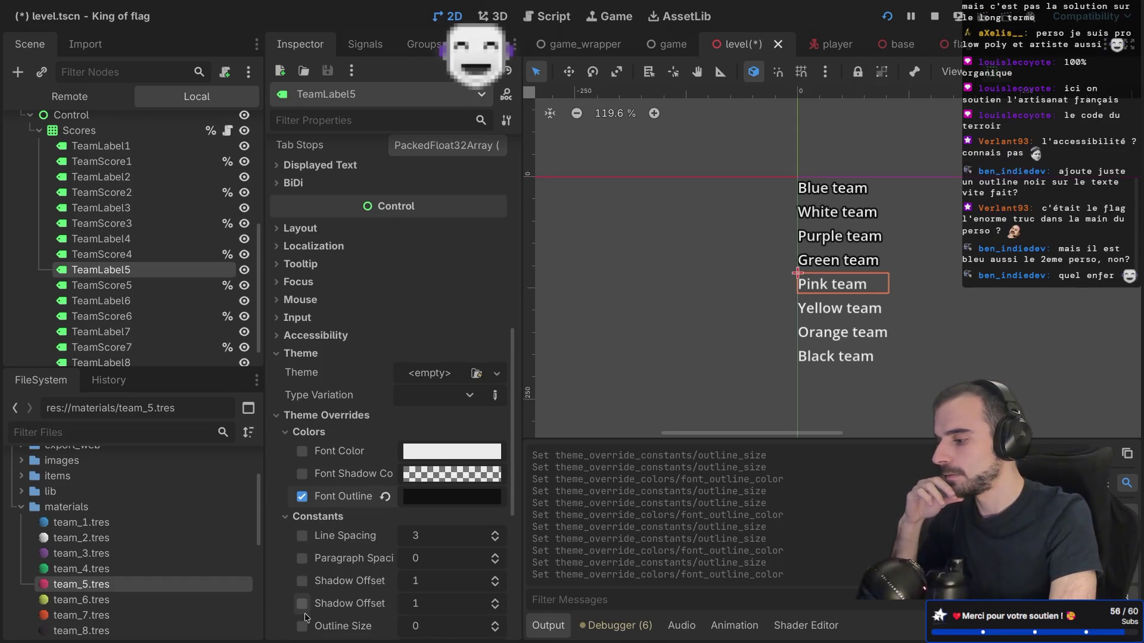
click(434, 626)
text(8)
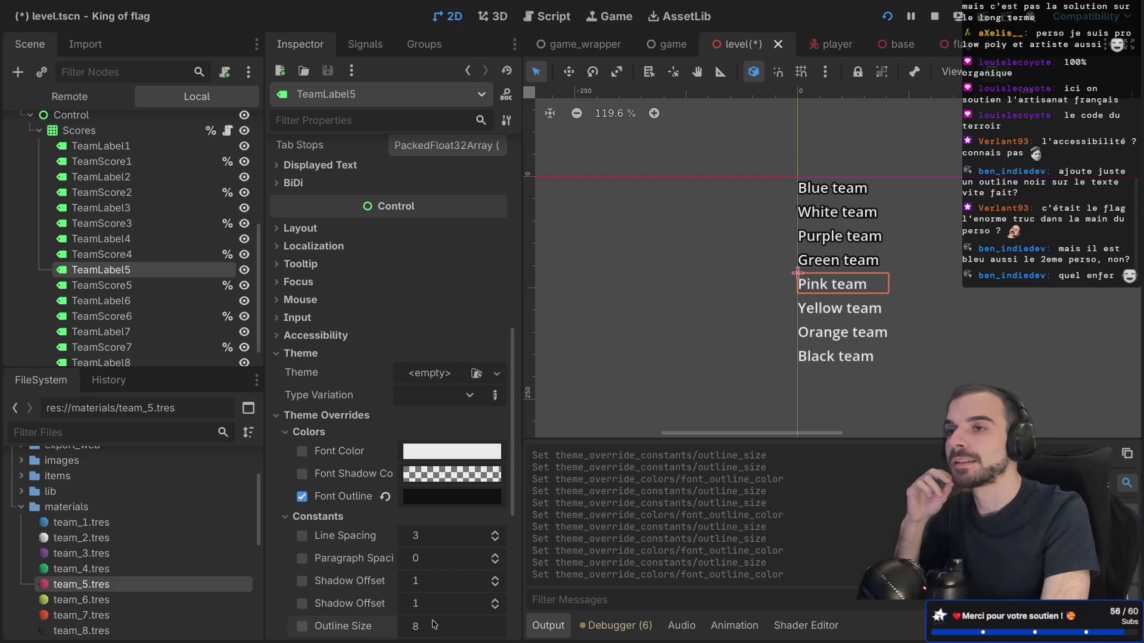
key(Return)
Select the Control node that holds the score labels
scroll(395, 538, down, 5)
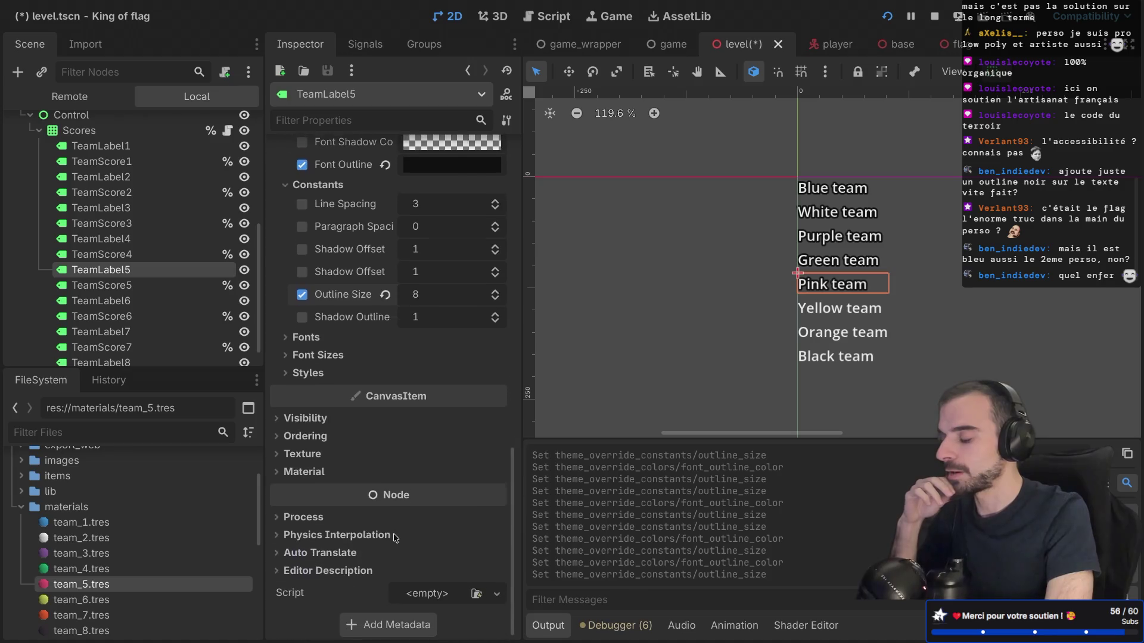
scroll(138, 201, up, 3)
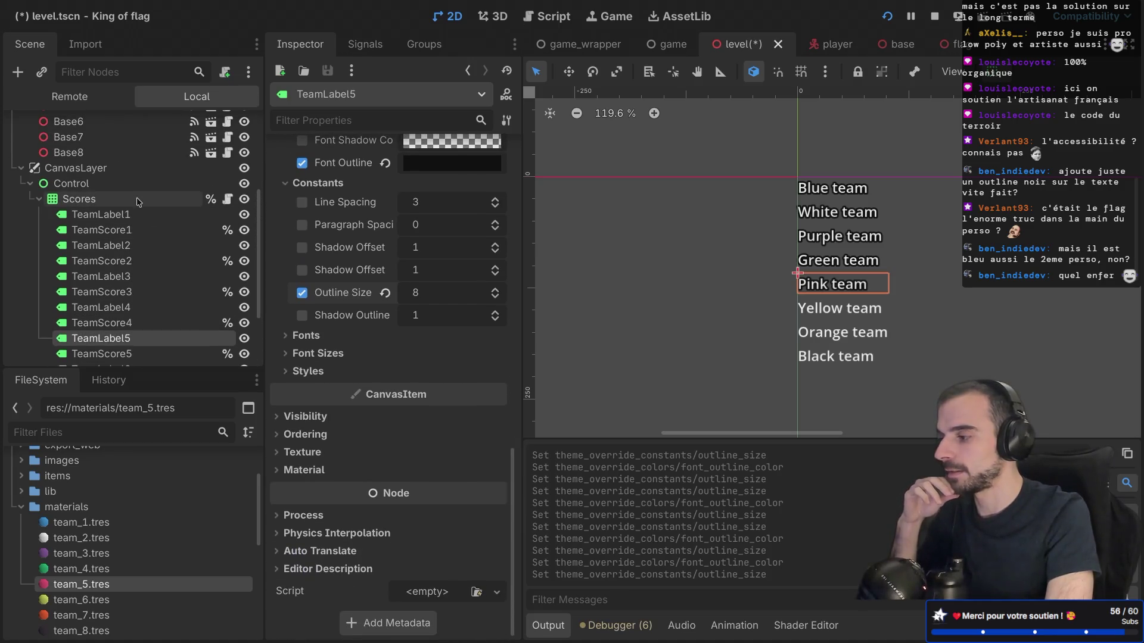
click(93, 187)
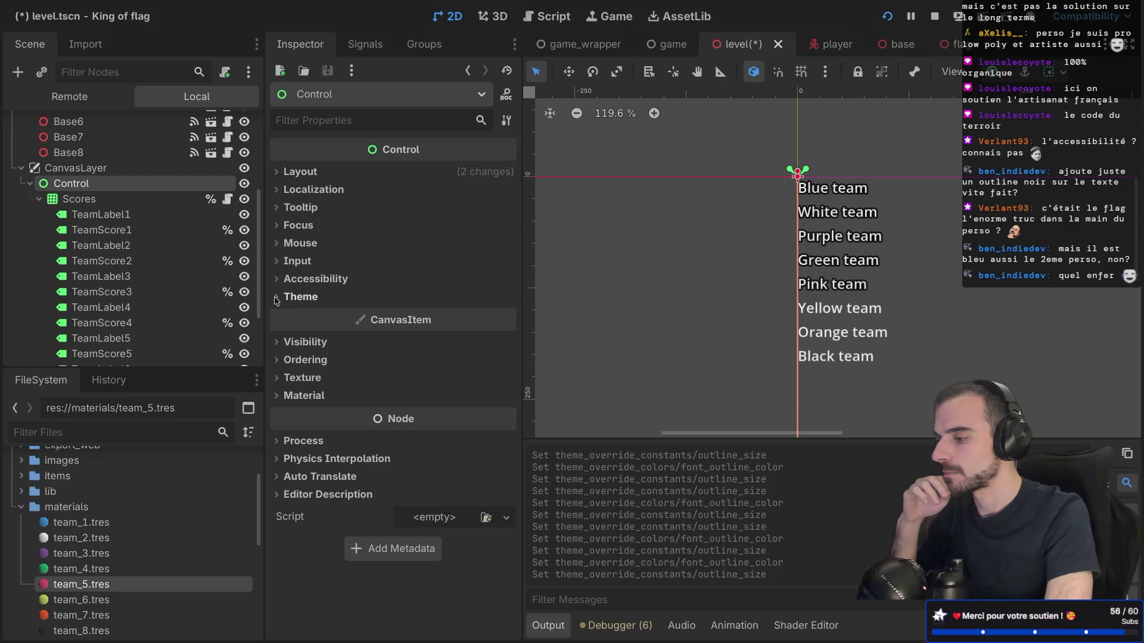
Assign a New Theme to the Control node and open it in the Theme editor
click(330, 298)
click(455, 322)
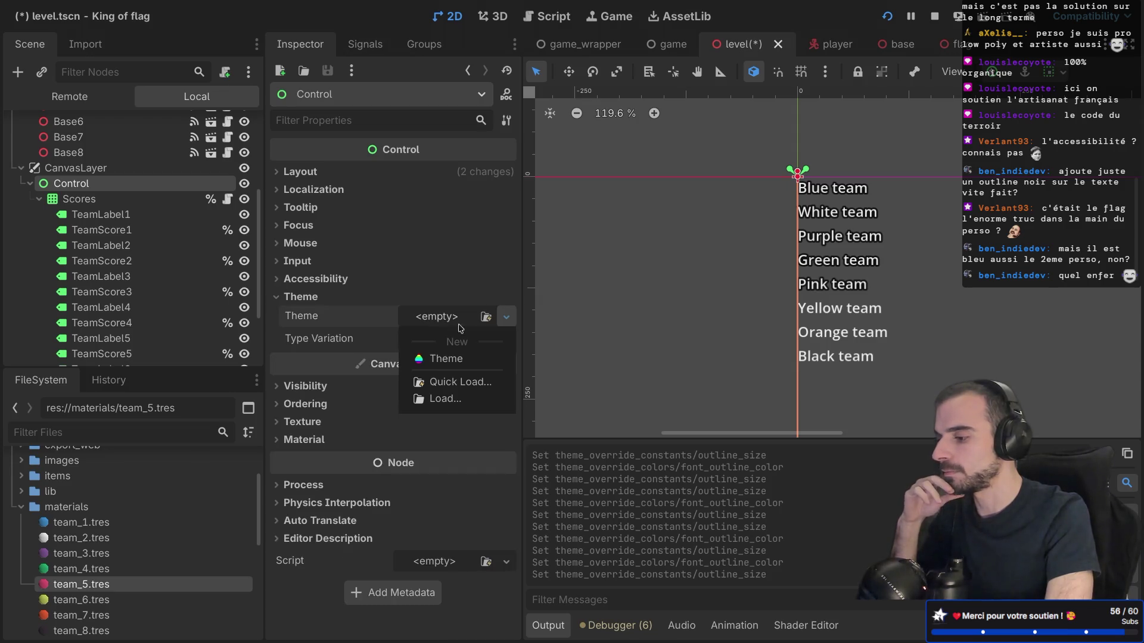
click(457, 366)
click(454, 317)
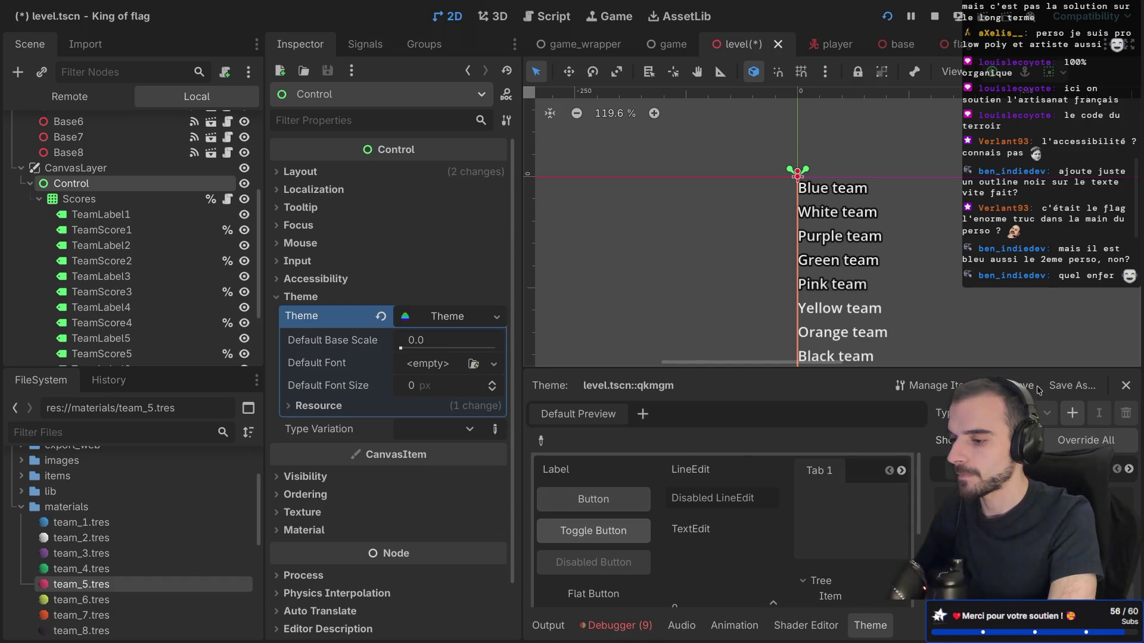
Add the Label item type to the new theme
key(ctrl+shift+F11)
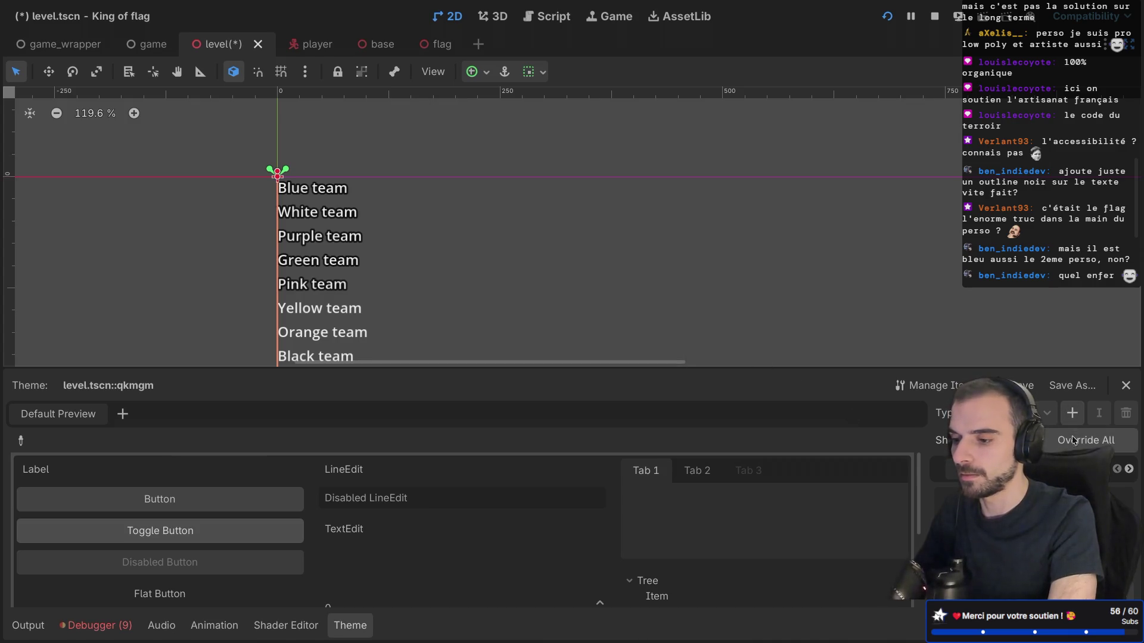
click(1072, 412)
text(label)
click(402, 291)
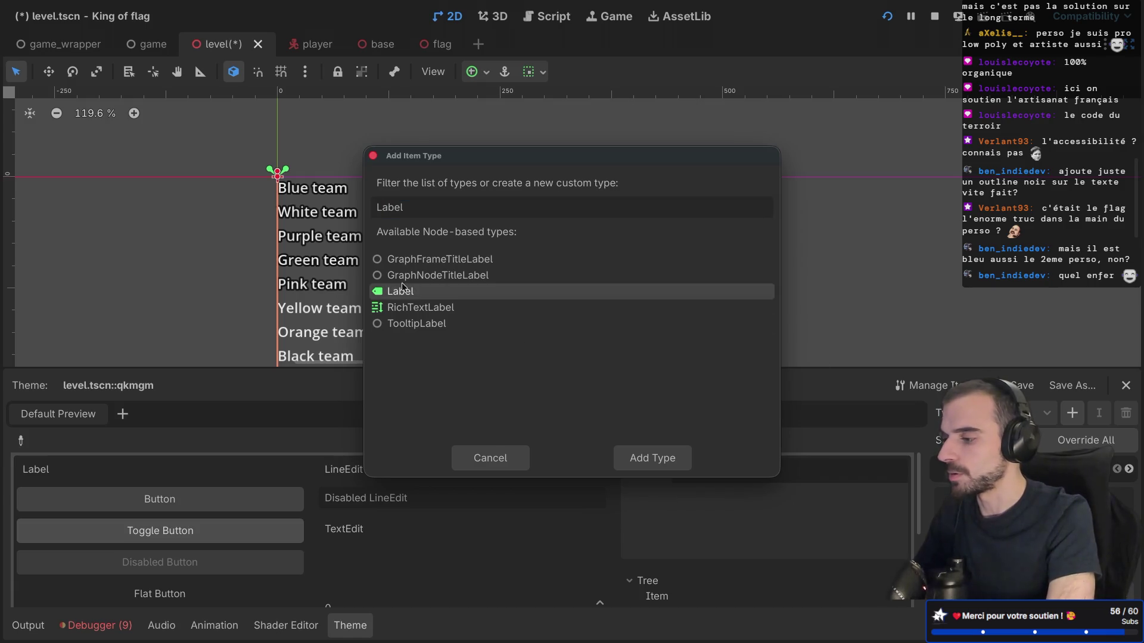
double_click(402, 289)
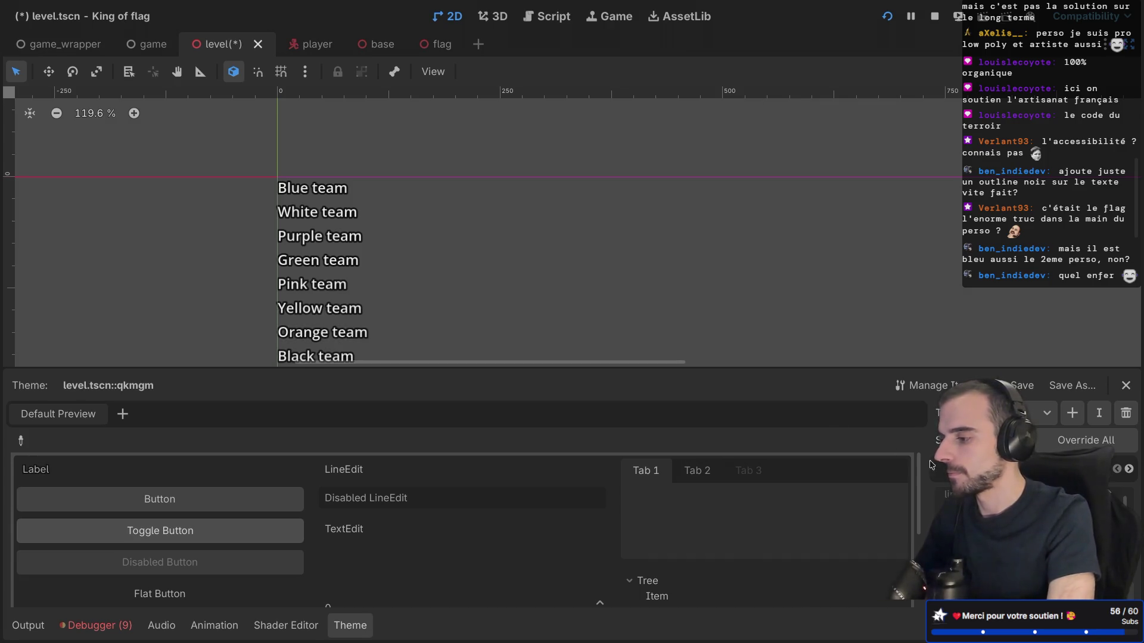
scroll(629, 240, down, 3)
Save the level scene with Ctrl+S
key(ctrl+s)
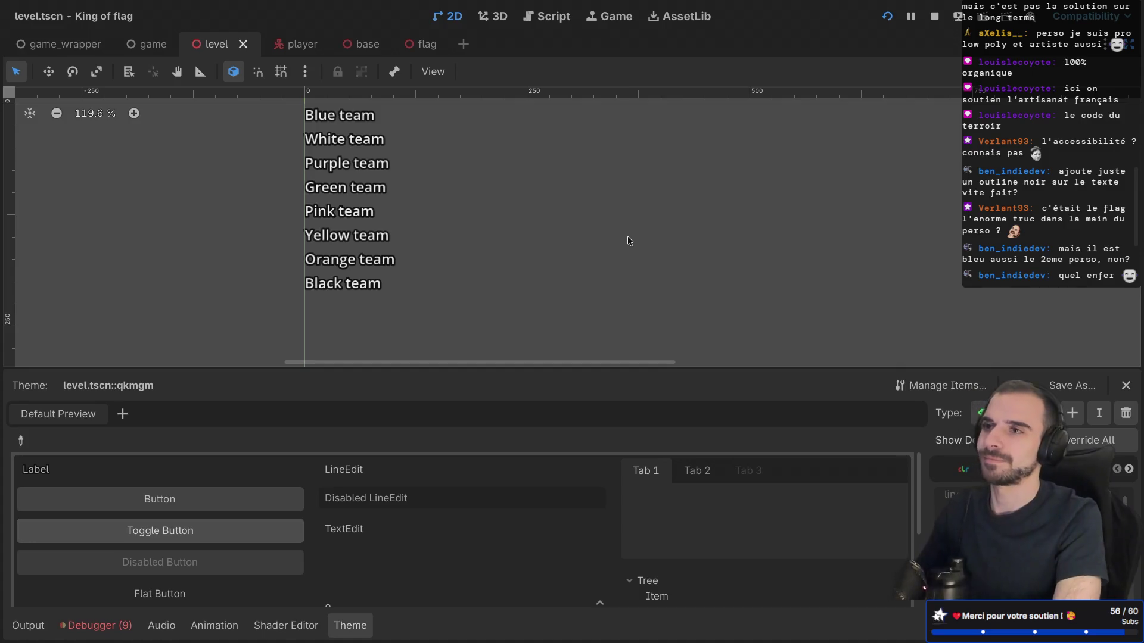
key(ctrl+s)
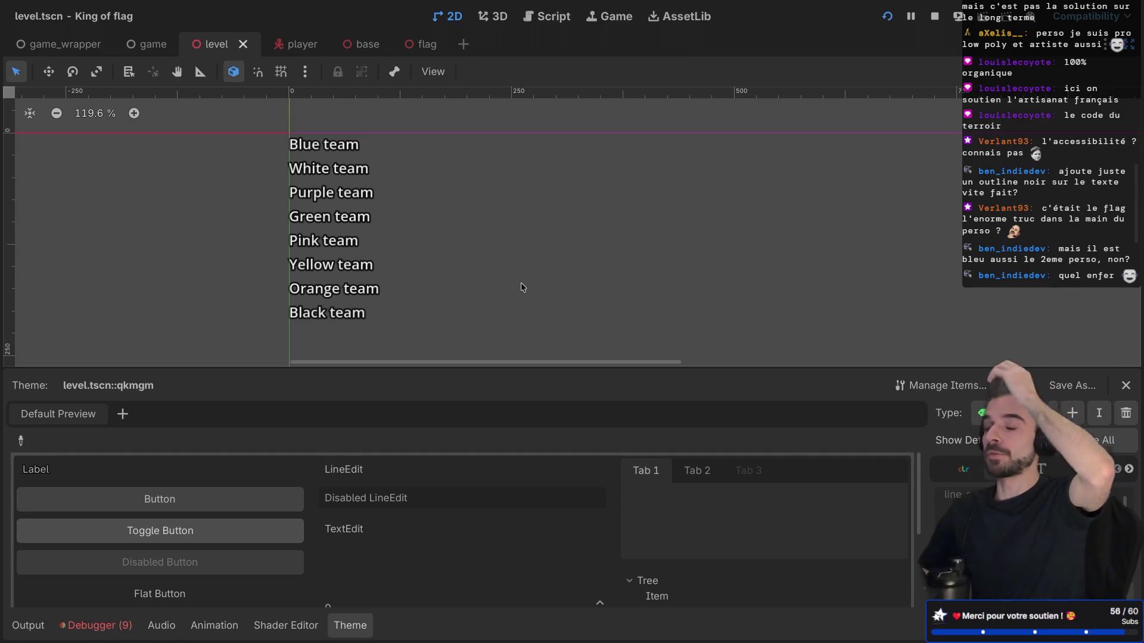
key(ctrl+shift+F11)
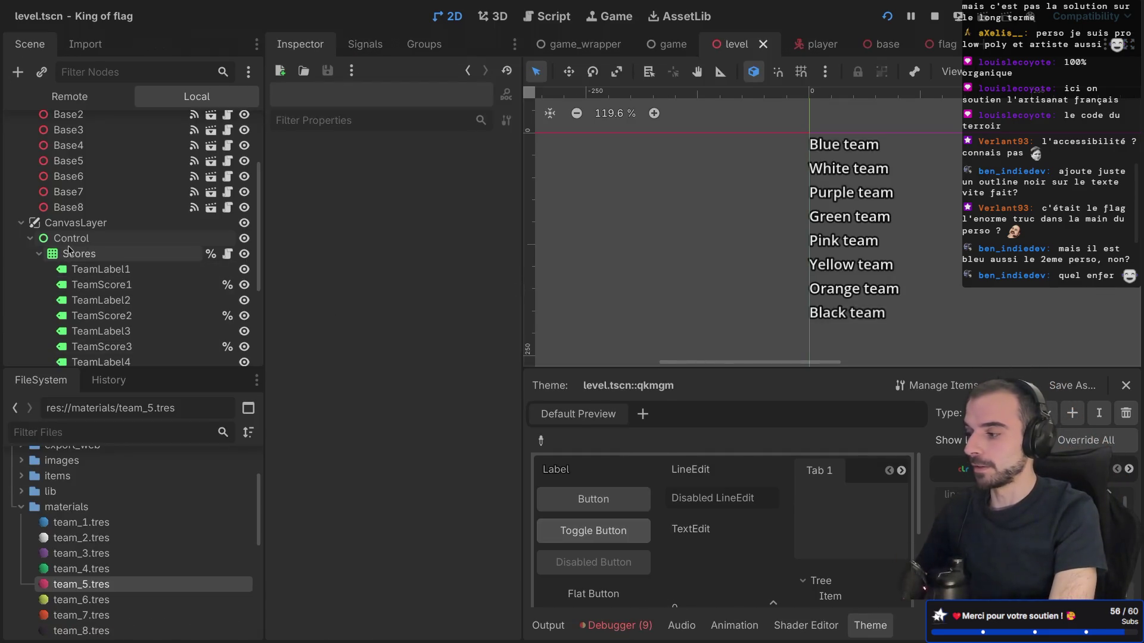
key(ctrl+shift+F11)
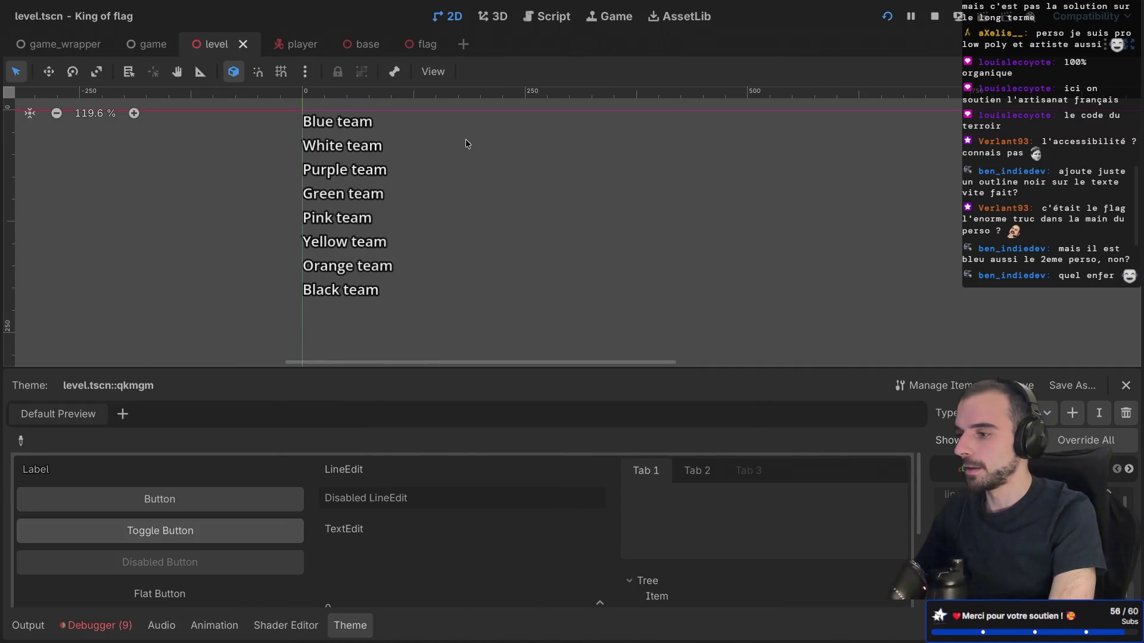
Run the game, create a lobby, start the match and look around
click(887, 16)
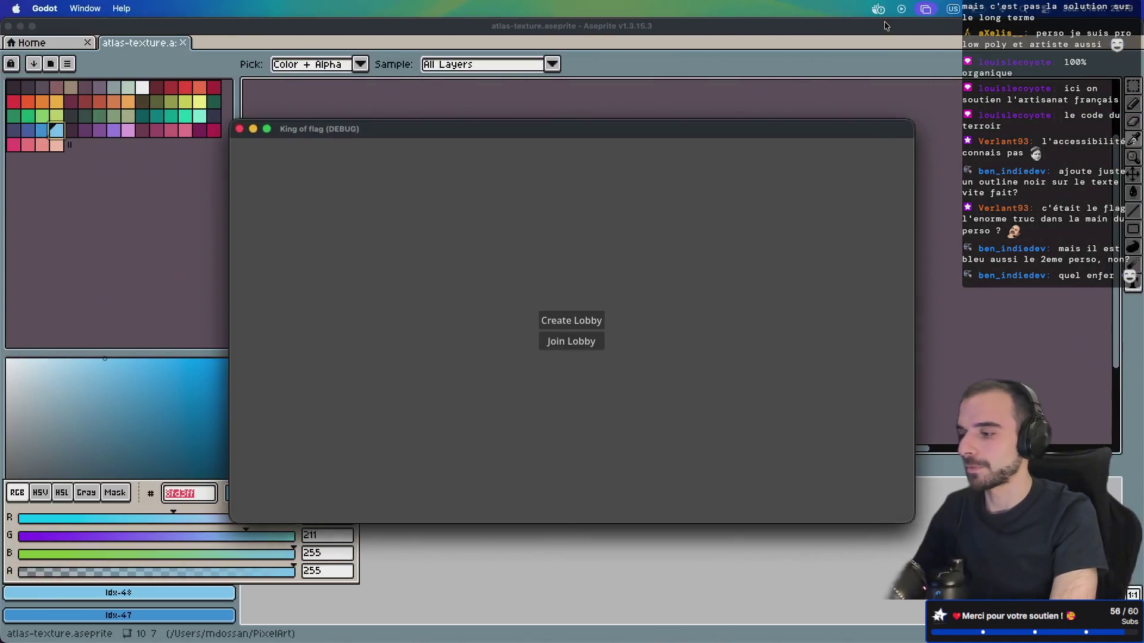
click(571, 321)
click(570, 348)
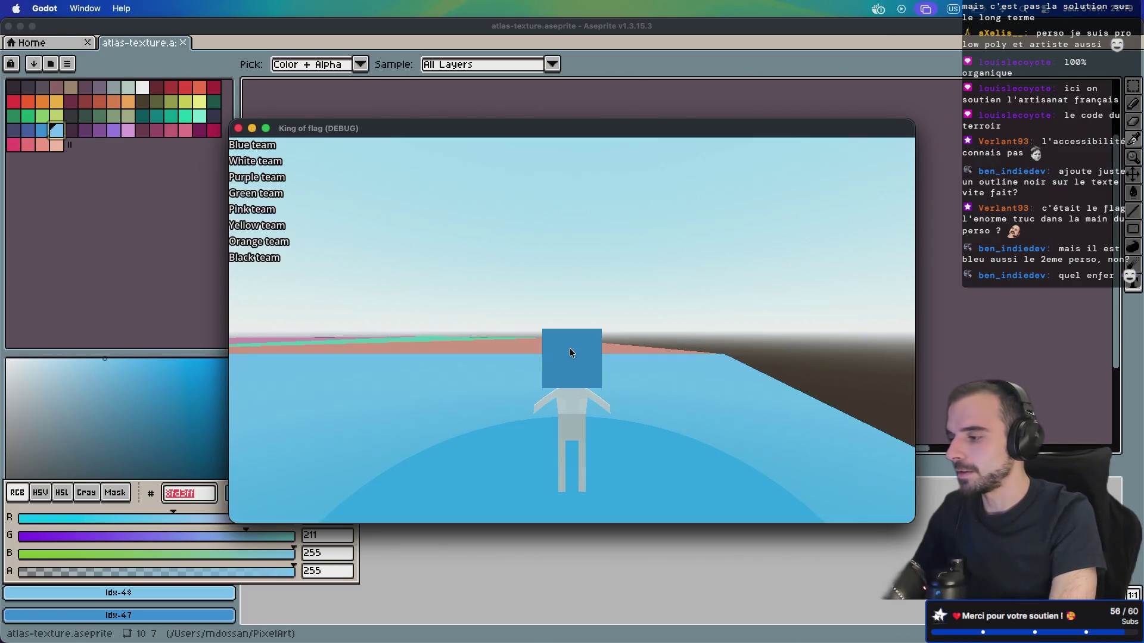
mouse_move(523, 369)
mouse_down()
mouse_move(477, 370)
mouse_move(539, 361)
mouse_up()
Set the Text of TeamScore1, TeamScore2 and TeamScore3 to 0
key(super+tab)
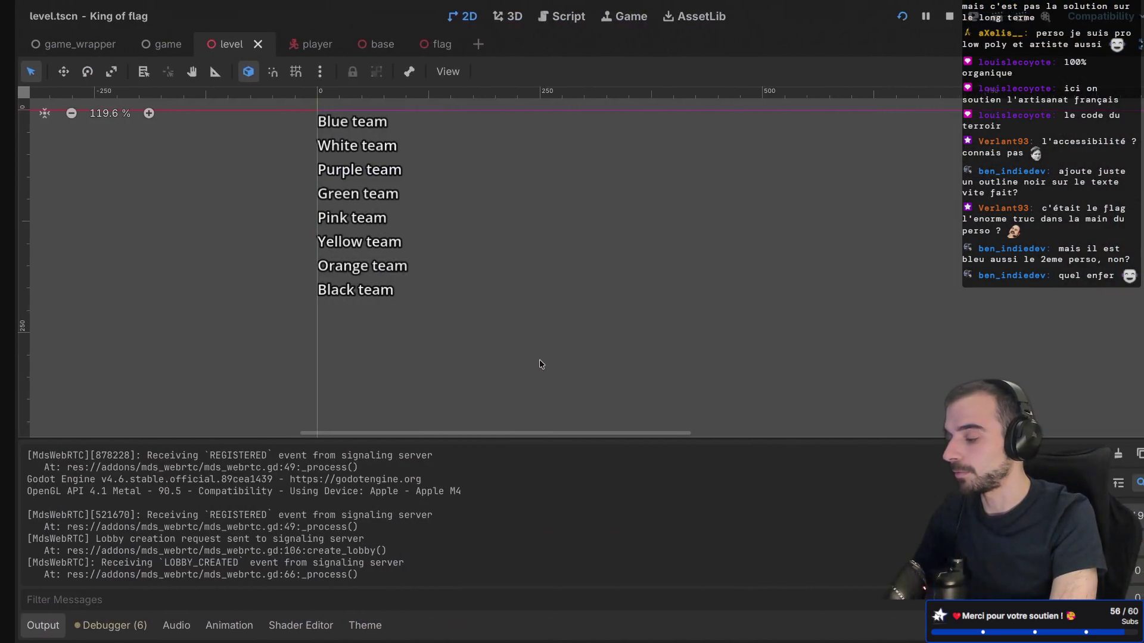
key(ctrl+super+d)
click(113, 288)
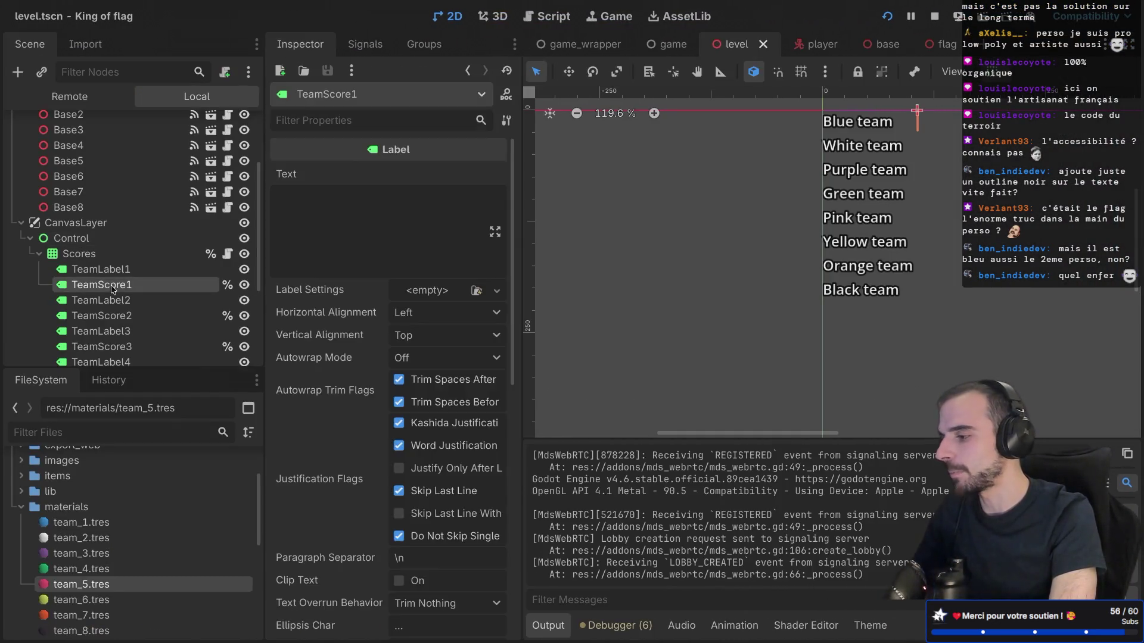
text(0)
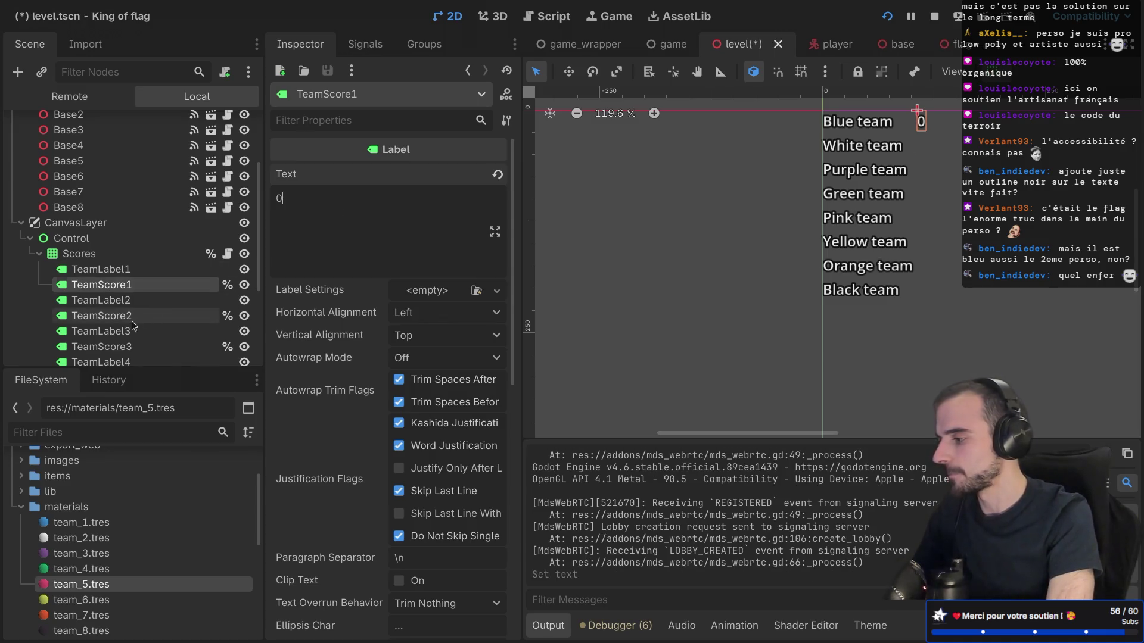
click(156, 315)
text(0)
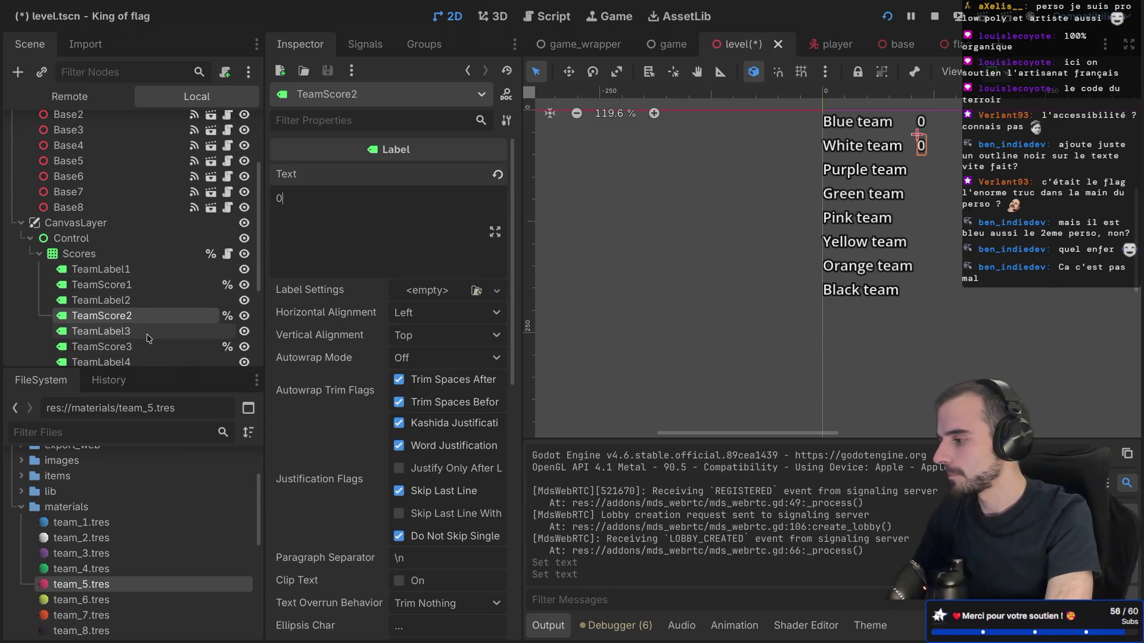
click(133, 347)
scroll(305, 262, up, 5)
click(286, 199)
text(0)
Set the Text of TeamScore4 through TeamScore8 to 0
scroll(87, 258, down, 3)
click(96, 264)
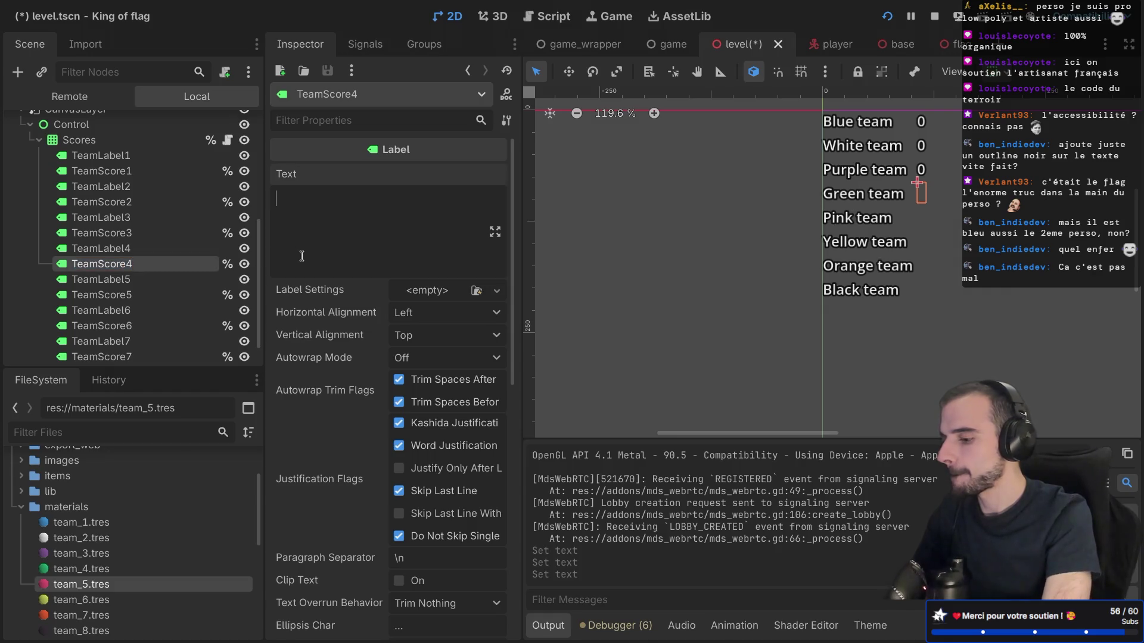
text(0)
click(160, 295)
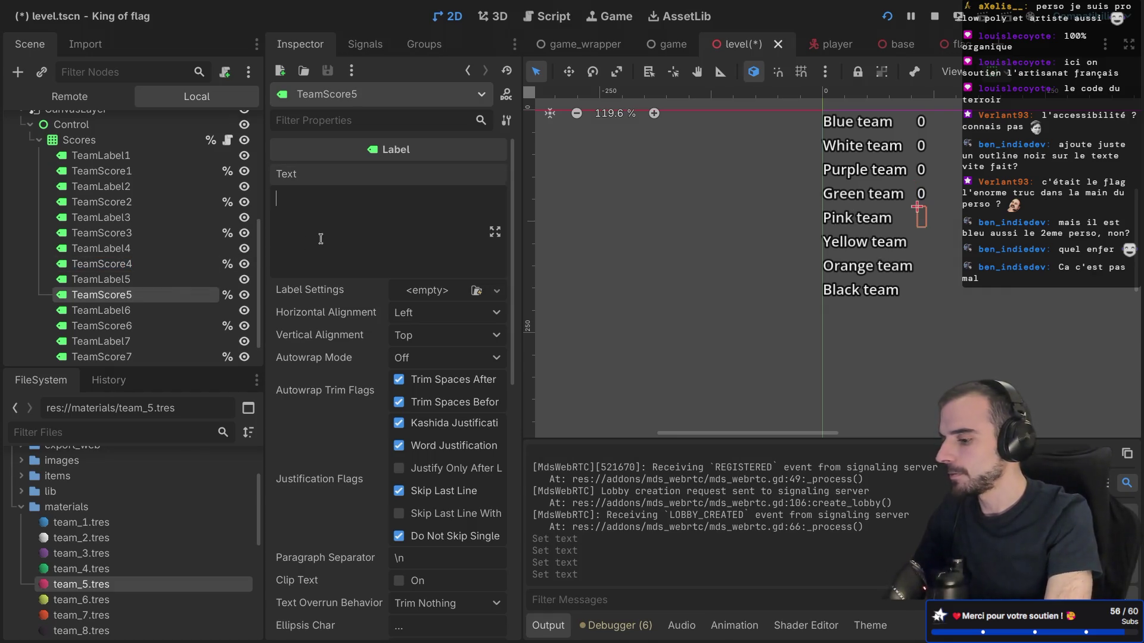
text(0)
click(155, 326)
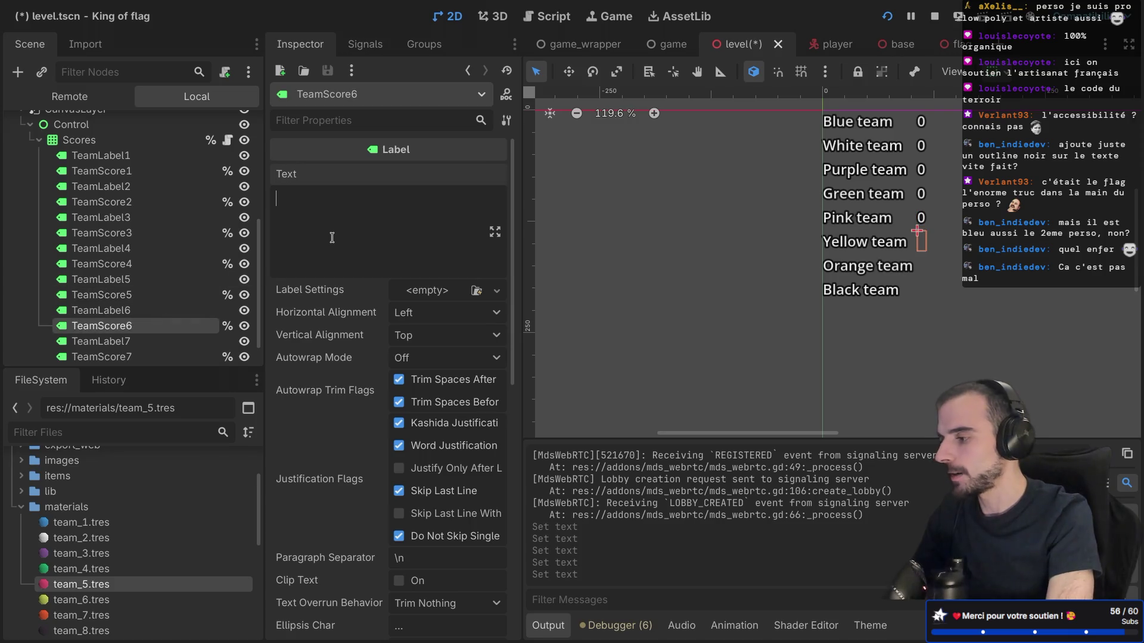
text(0)
scroll(124, 332, down, 1)
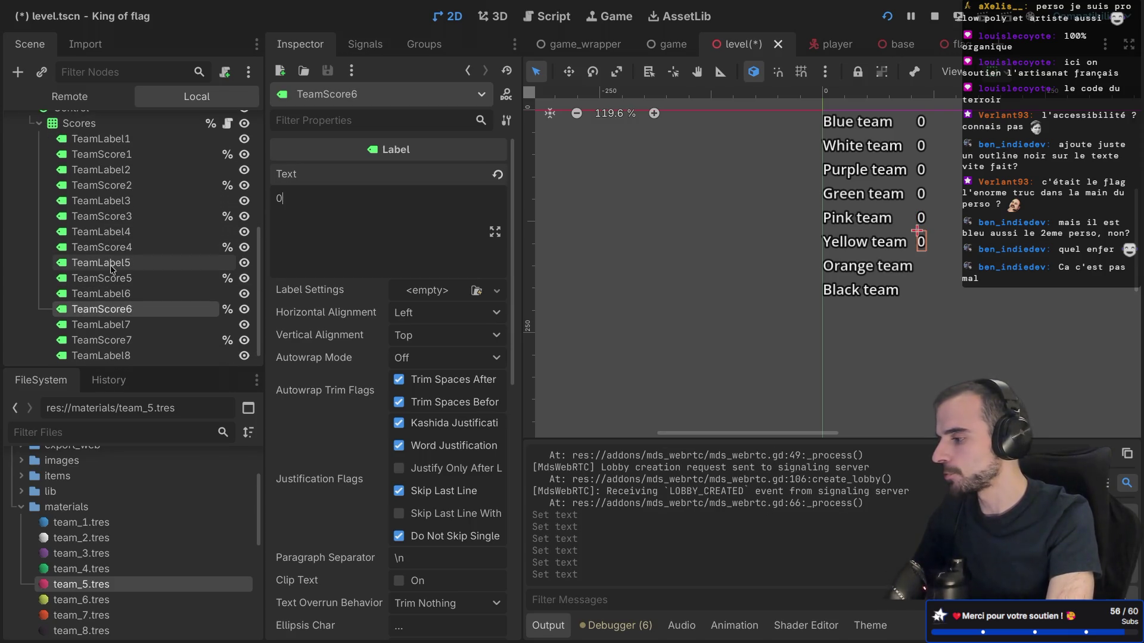
click(124, 340)
text(0)
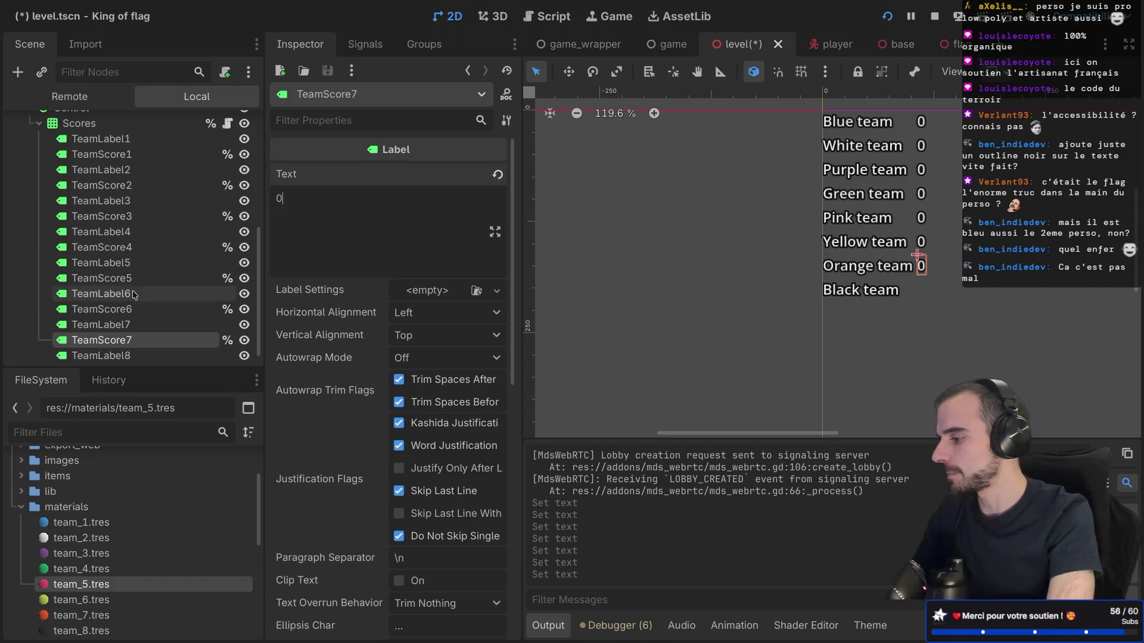
scroll(133, 295, down, 1)
click(120, 351)
click(355, 204)
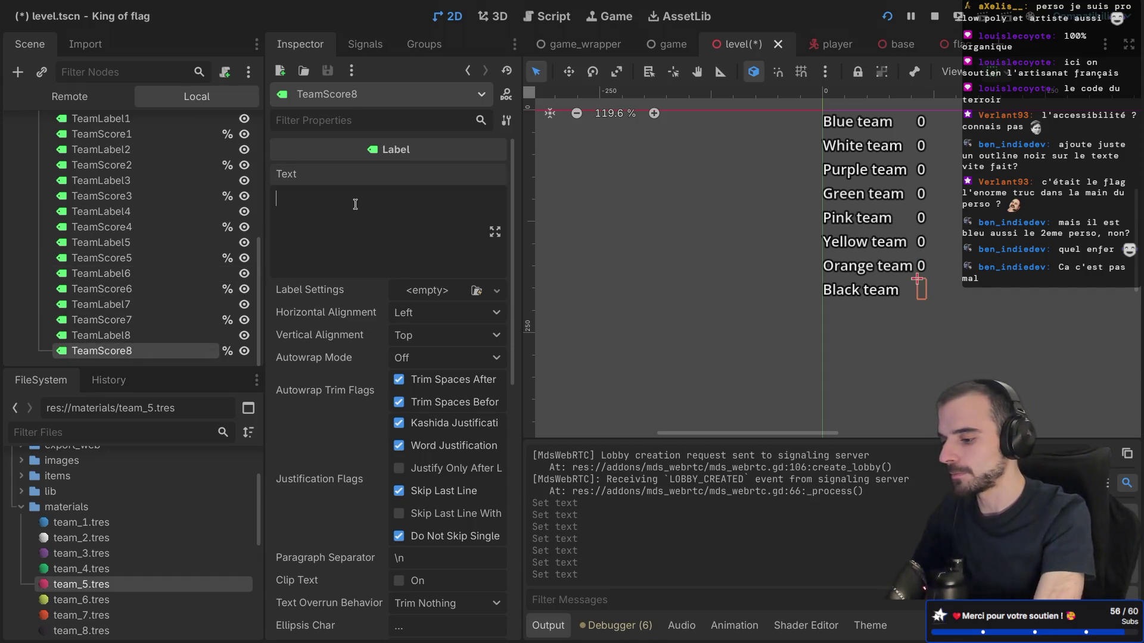
text(0)
Save the level scene and switch to the player scene
scroll(149, 242, up, 10)
key(ctrl+s)
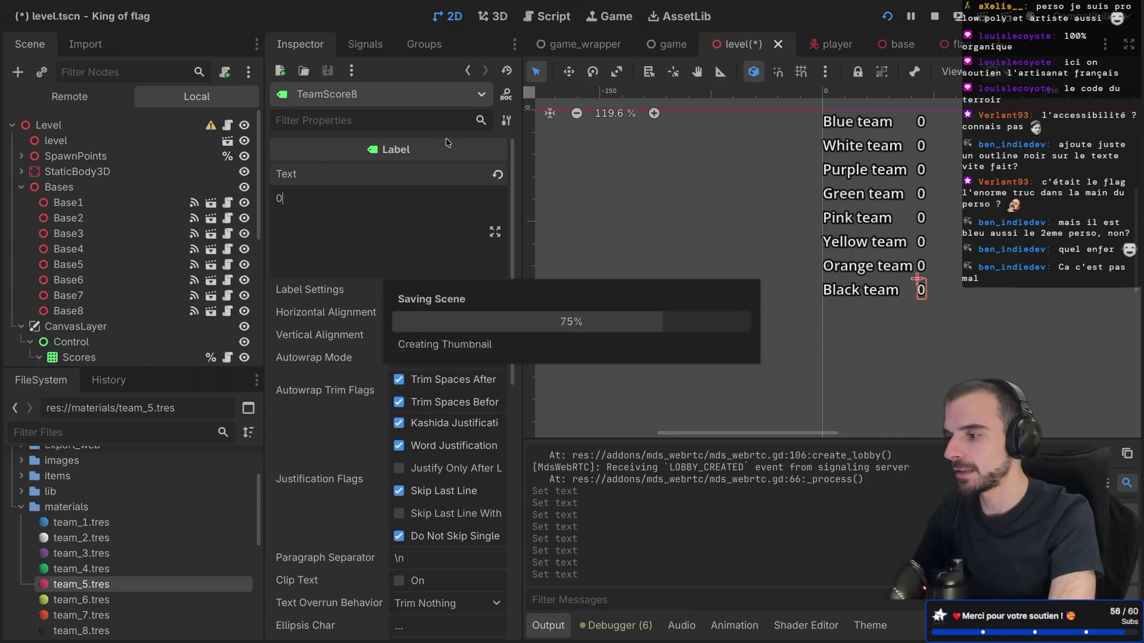
click(810, 45)
click(233, 125)
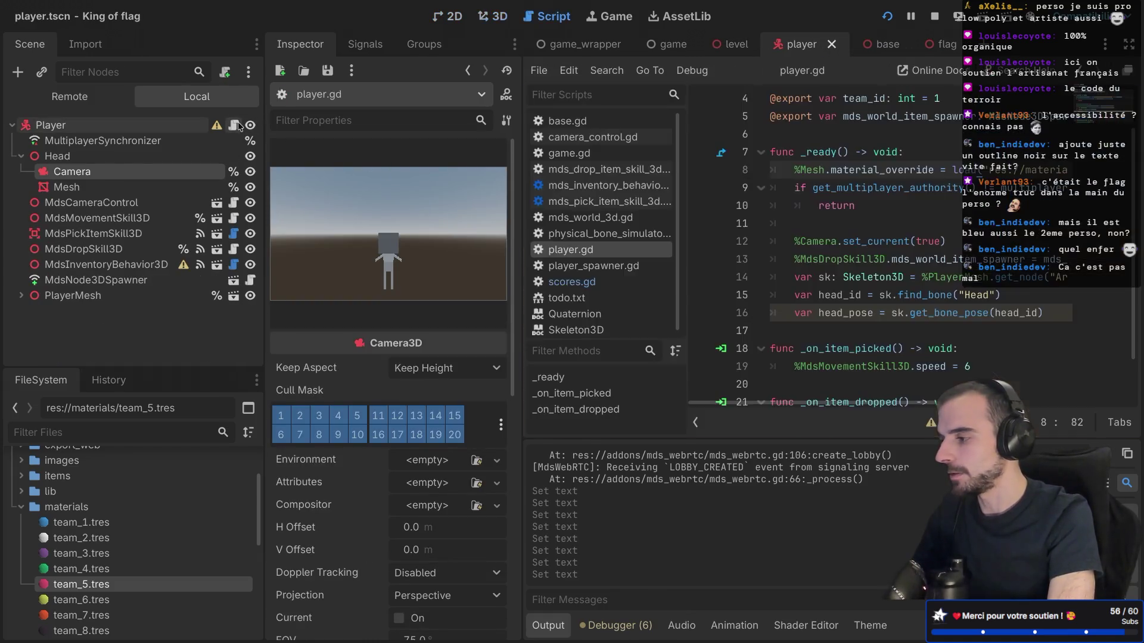
drag(741, 170, 624, 170)
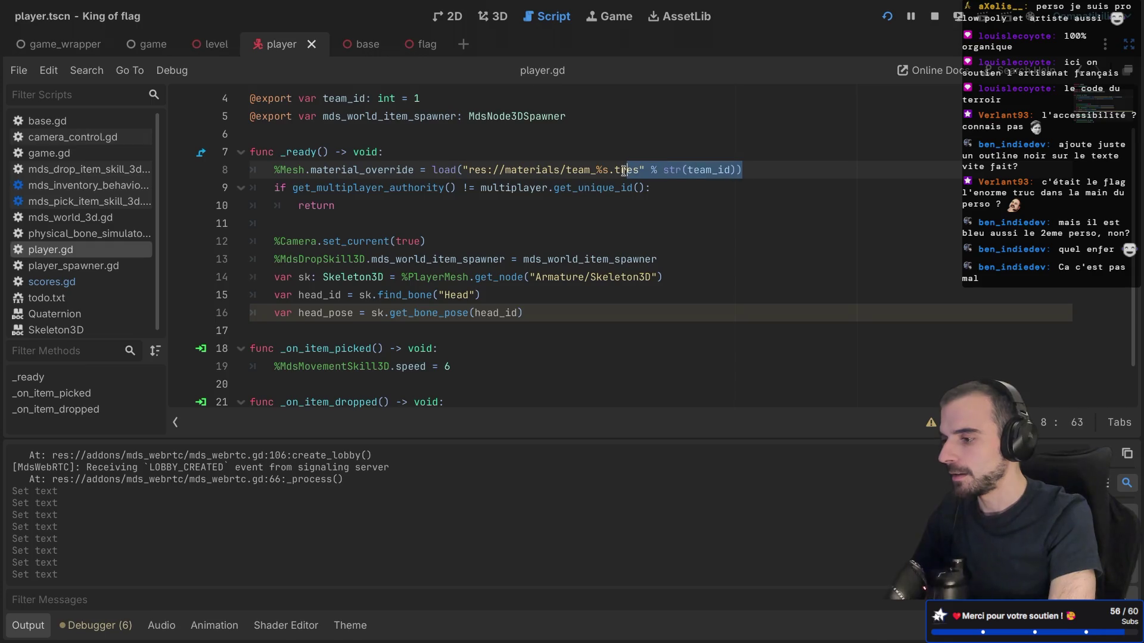
double_click(707, 170)
scroll(638, 158, up, 1)
drag(420, 152, 322, 152)
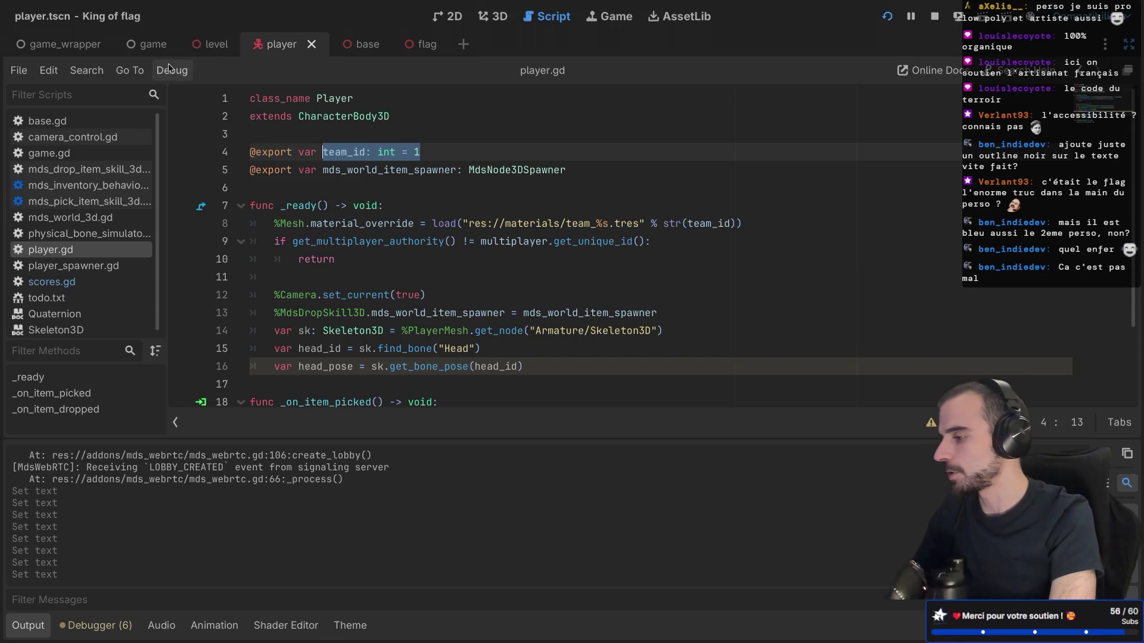
click(157, 48)
key(ctrl+shift+F11)
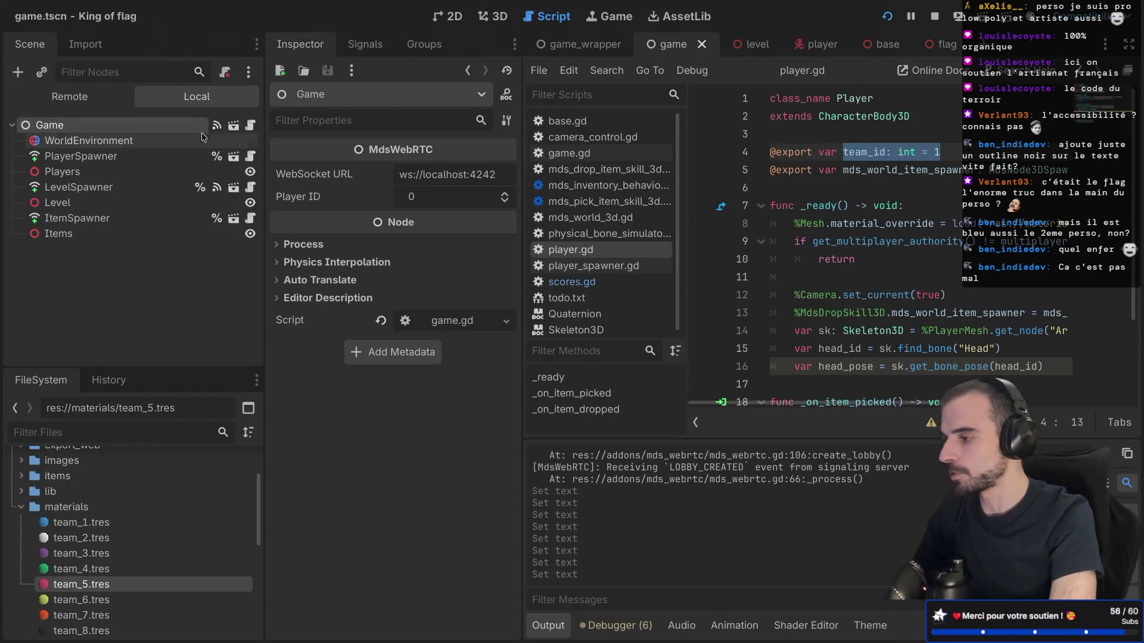
click(250, 124)
key(ctrl+shift+F11)
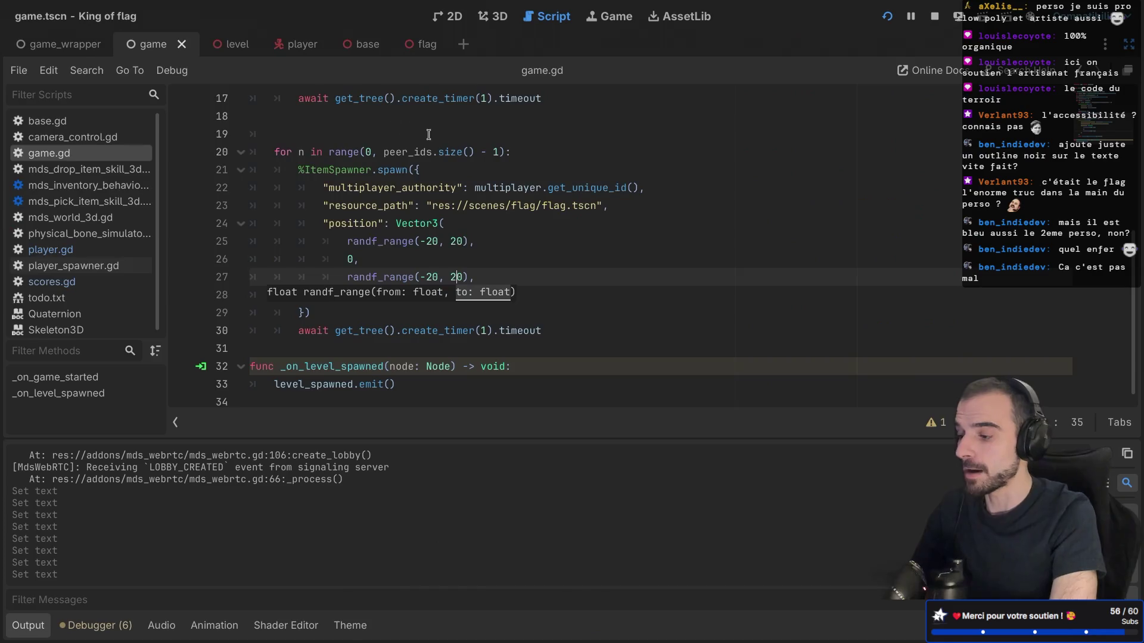
scroll(455, 247, up, 3)
scroll(455, 247, up, 3)
scroll(364, 260, down, 1)
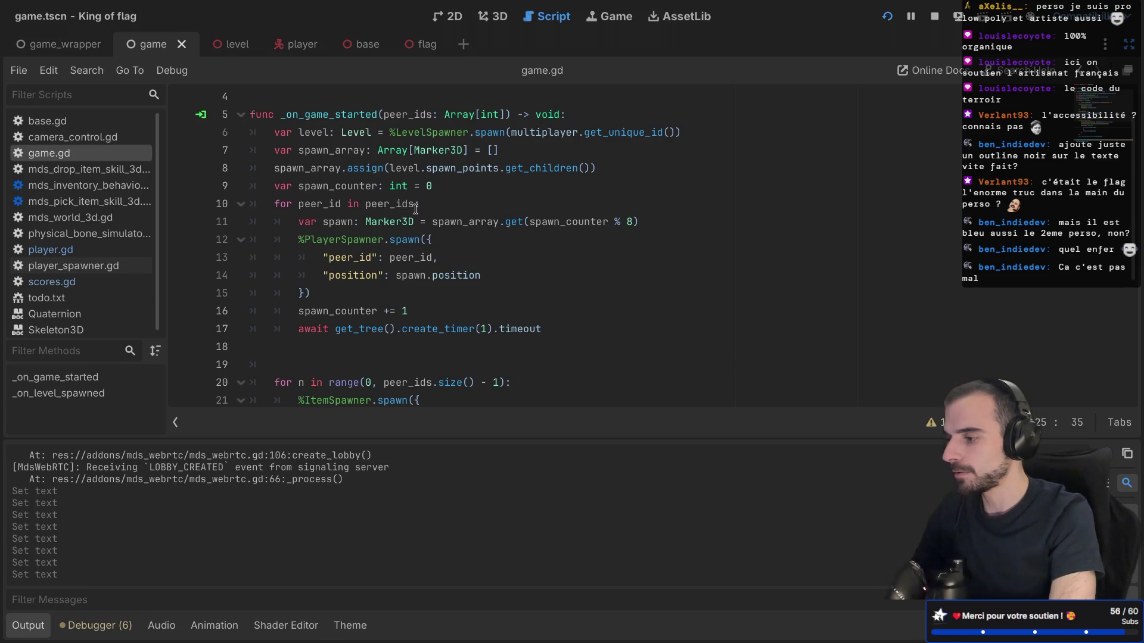
mouse_move(415, 208)
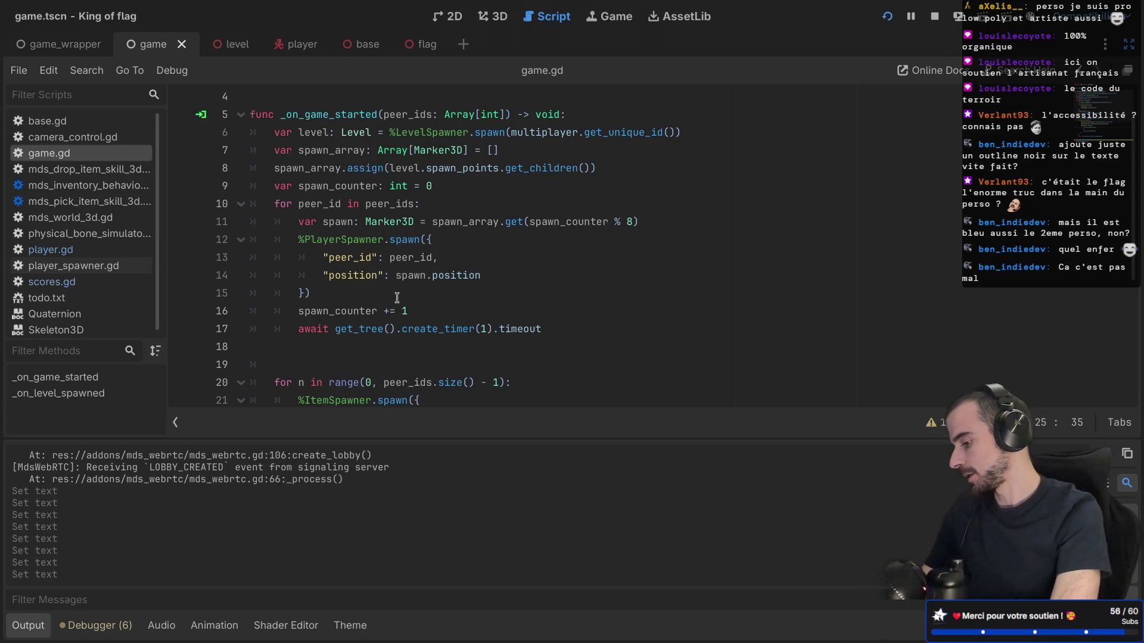
key(ctrl+shift+F11)
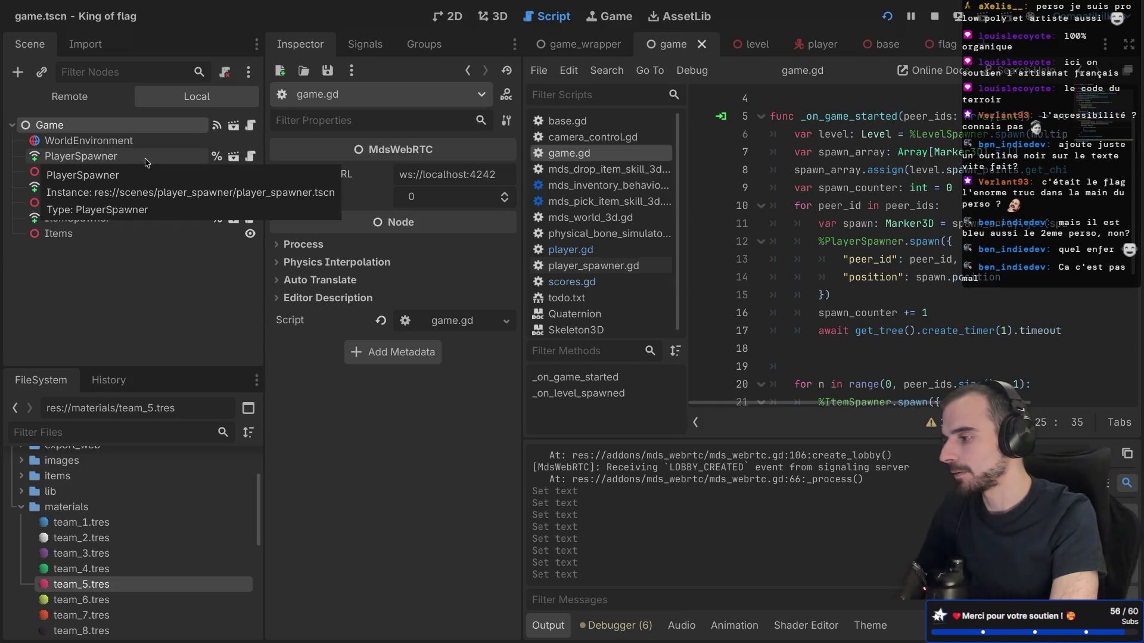
In player_spawner.gd, duplicate the position line into var team_id = data["team_id"]
click(250, 156)
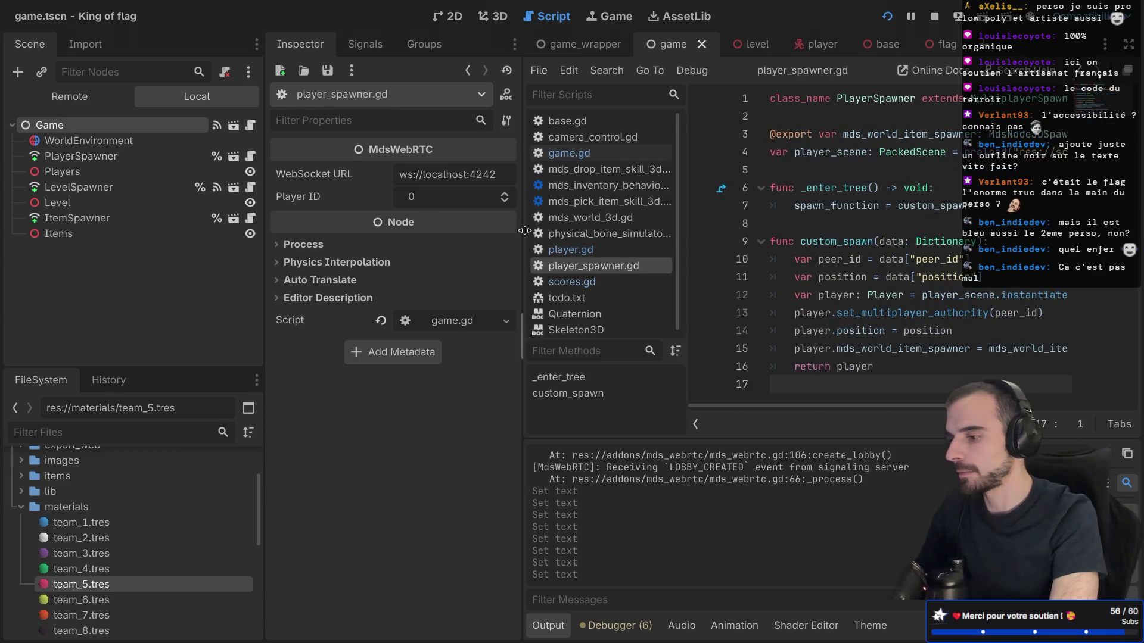
key(ctrl+shift+F11)
click(468, 281)
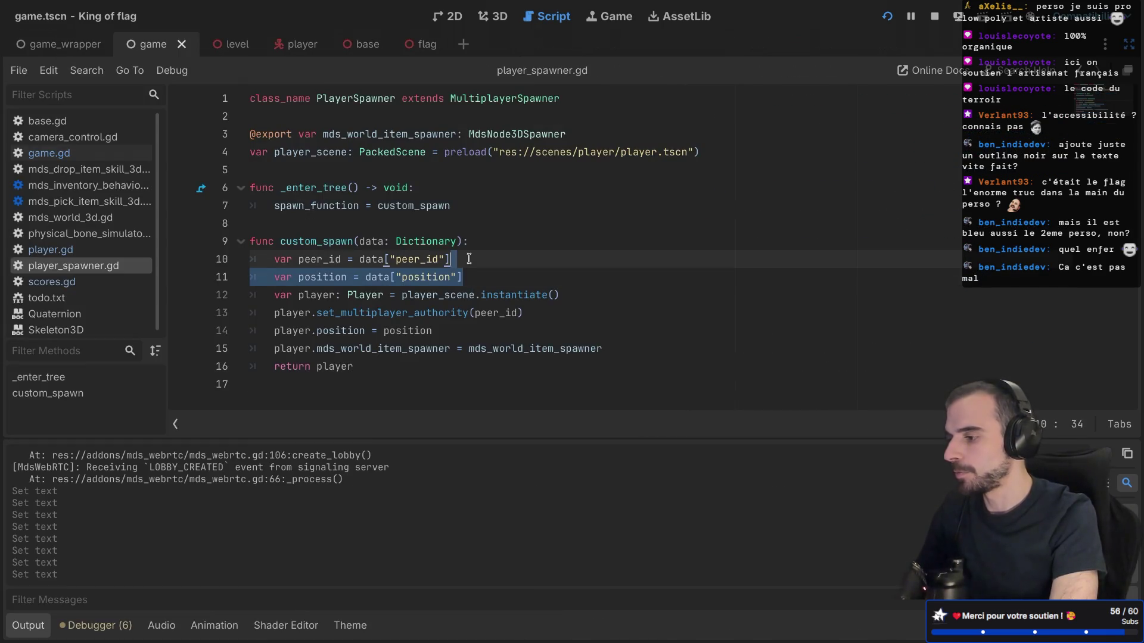
key(ctrl+shift+d)
double_click(333, 297)
text(team_id)
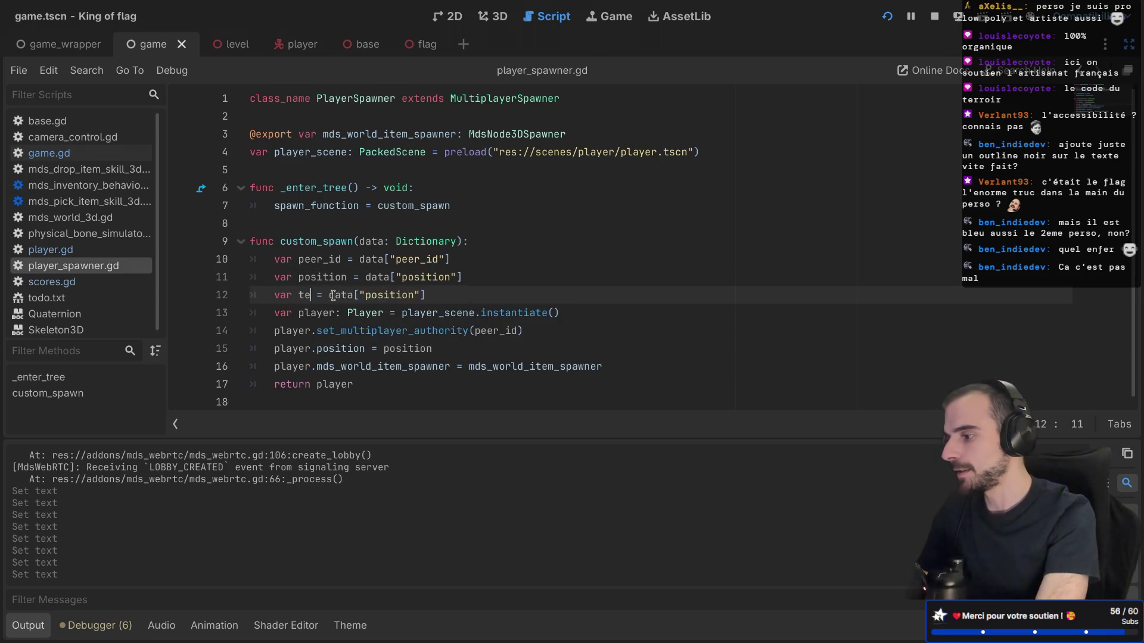
click(440, 294)
double_click(440, 294)
text(team)
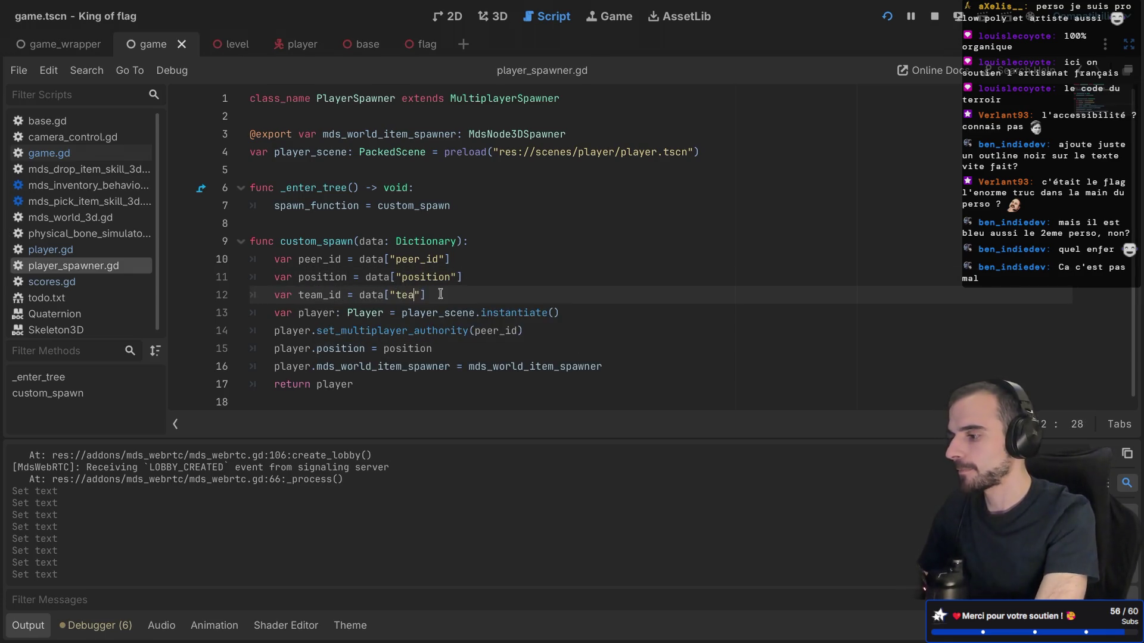
text(_id)
Add player.team_id = team_id before return player in custom_spawn
click(621, 368)
key(Return)
text([)
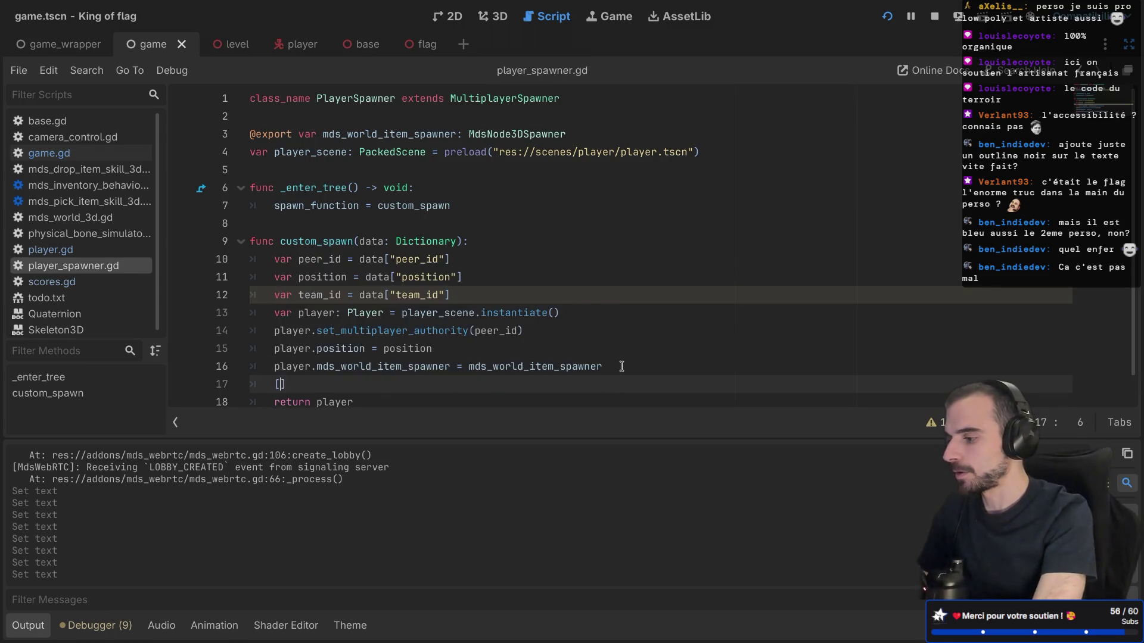
text(player.)
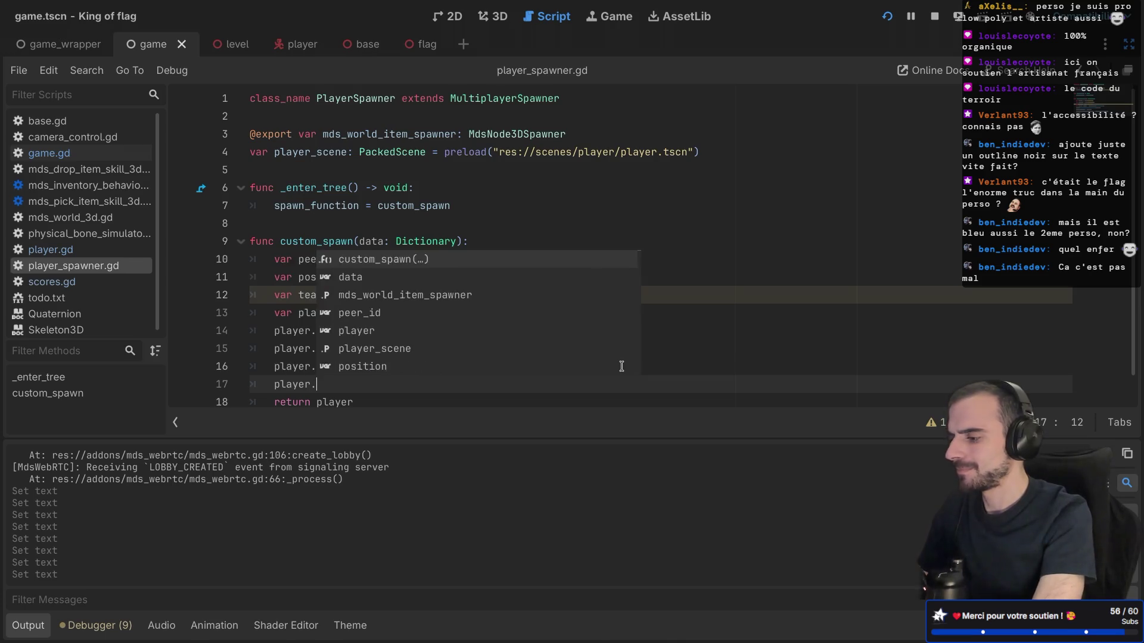
key(Down)
key(Return)
text(team_id = team_id)
key(alt+Left)
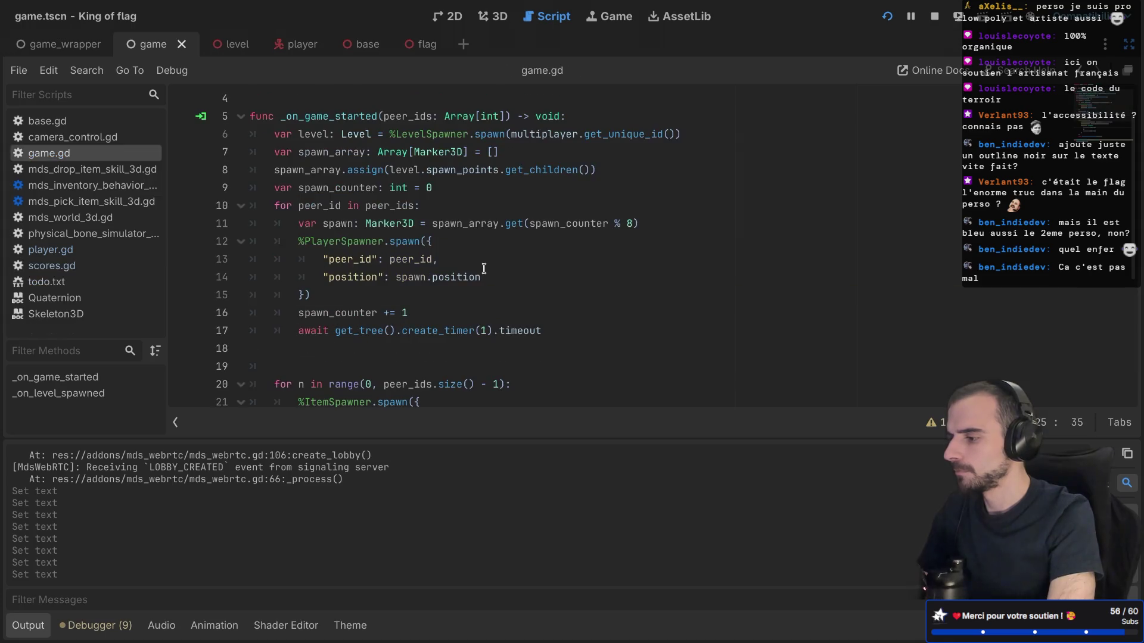
Add "team_id": (spawn_counter % 8) + 1 to the spawn dictionary in game.gd
click(509, 273)
key(Return)
text("team_id":)
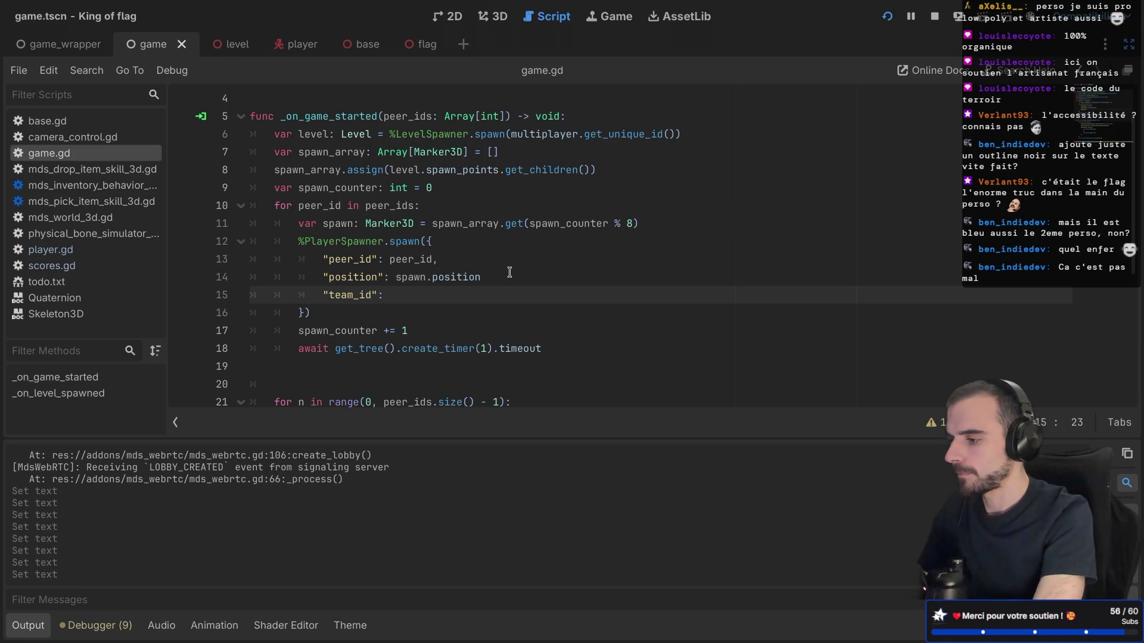
click(510, 272)
text(,)
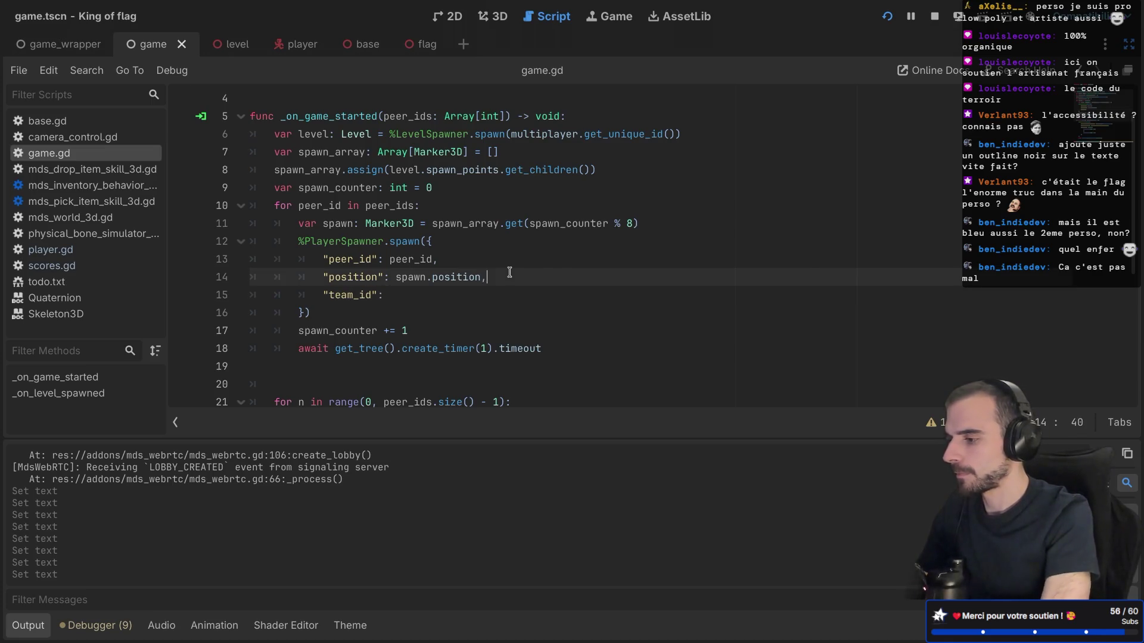
click(454, 295)
text(sp)
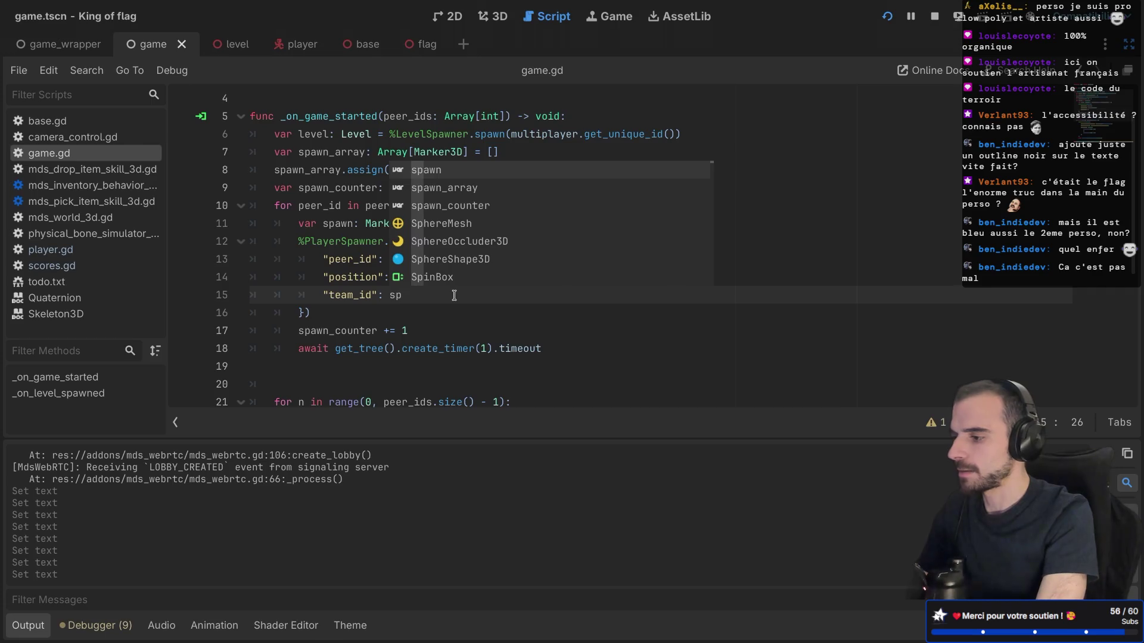
key(Return)
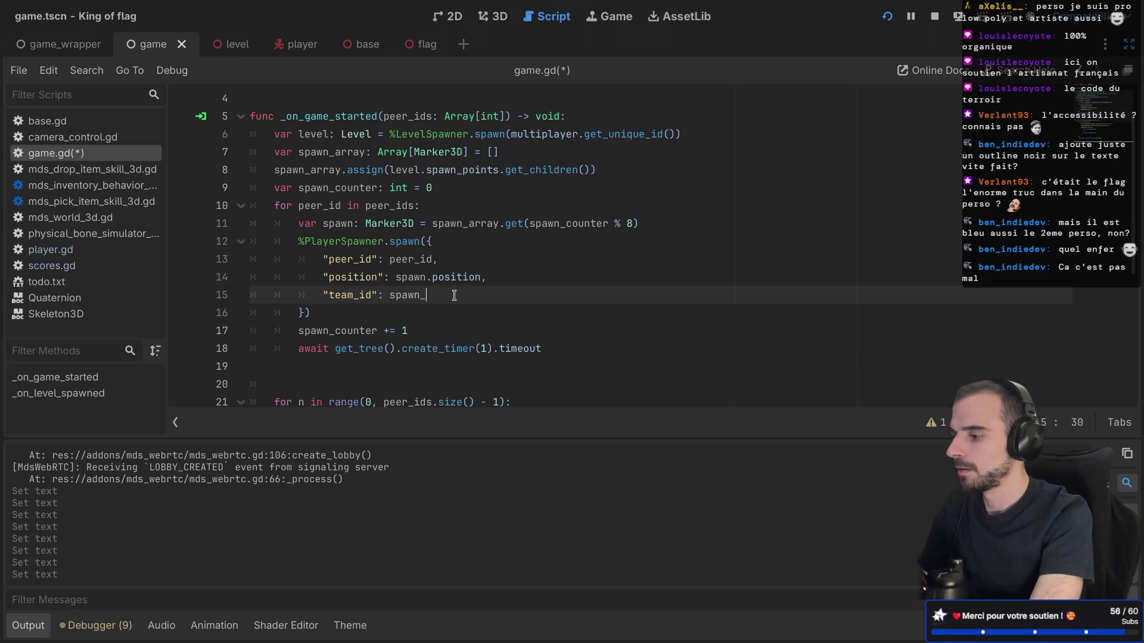
text(cou)
key(Return)
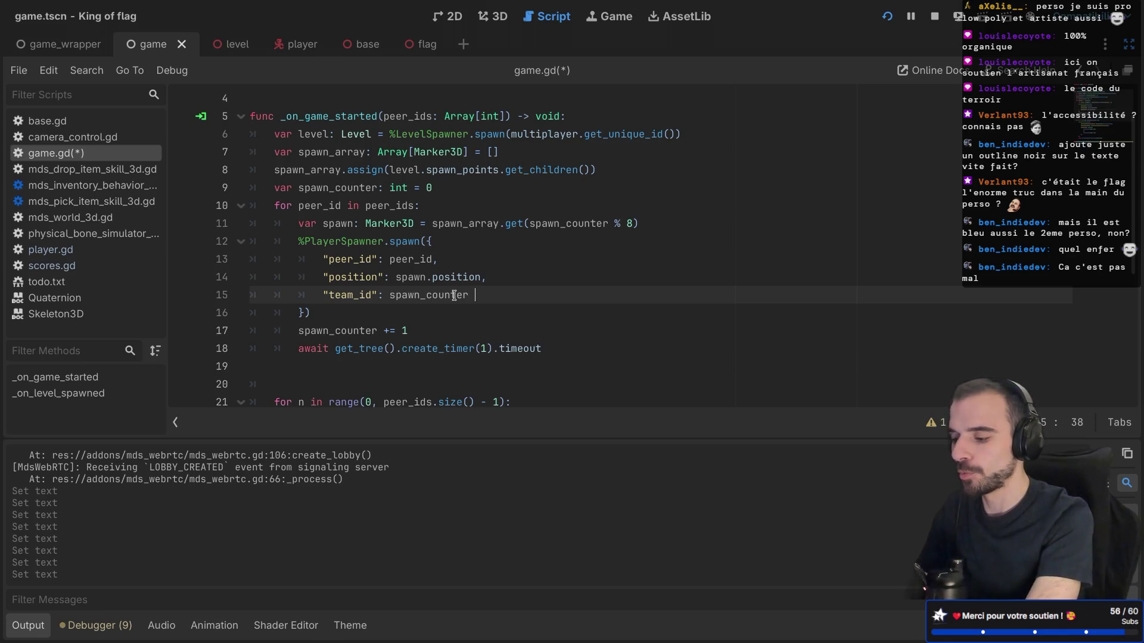
text(% 8))
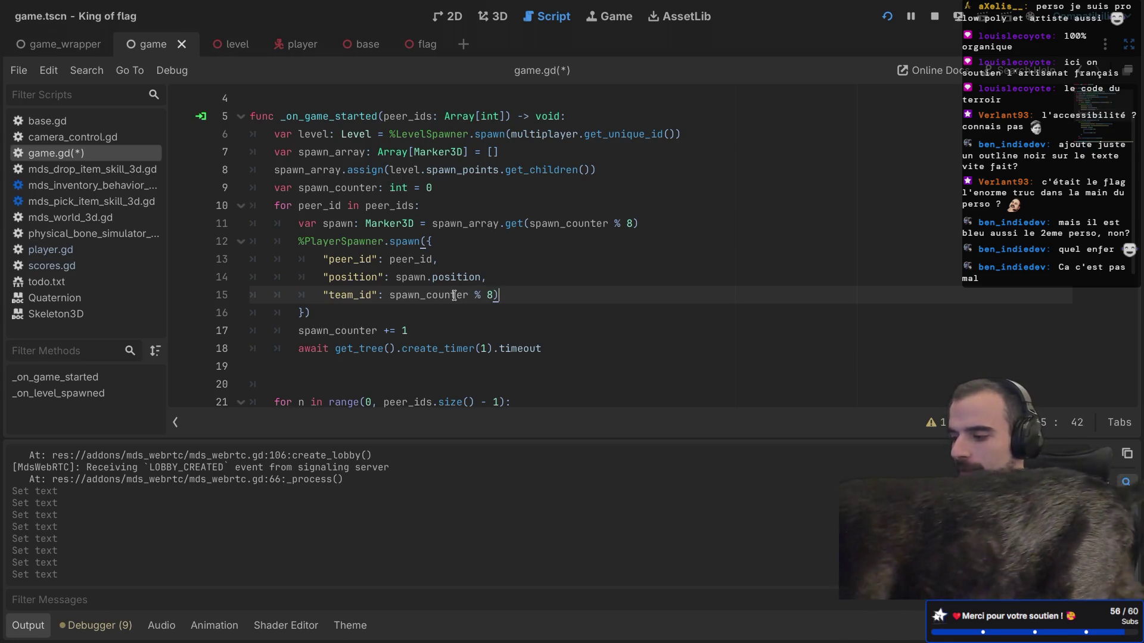
click(384, 294)
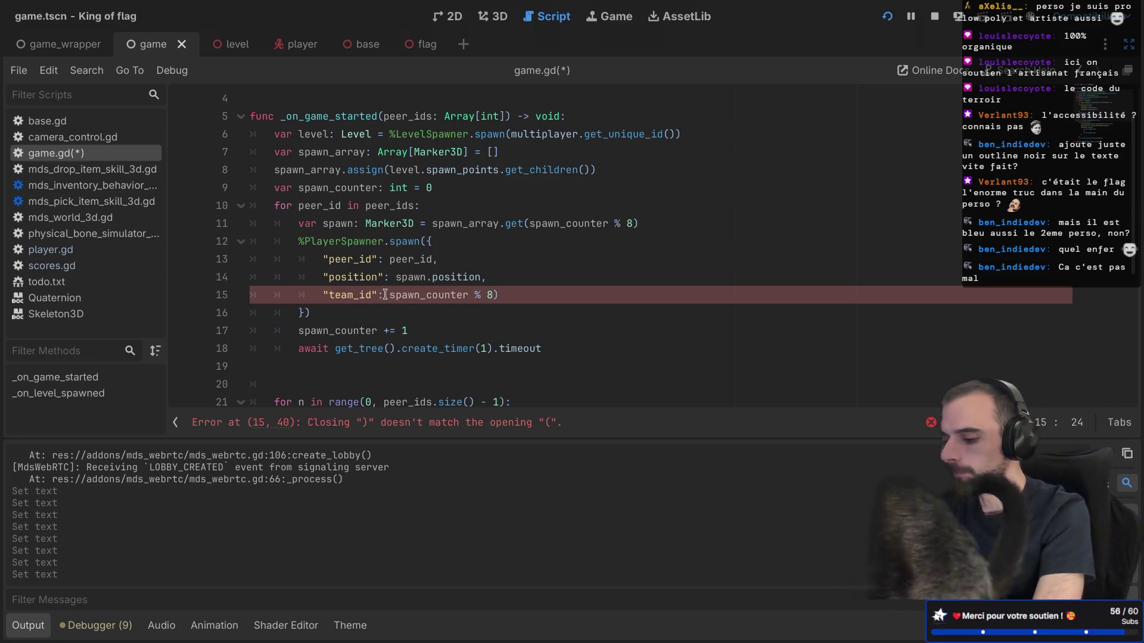
key(Right)
text(()
click(524, 302)
text(+)
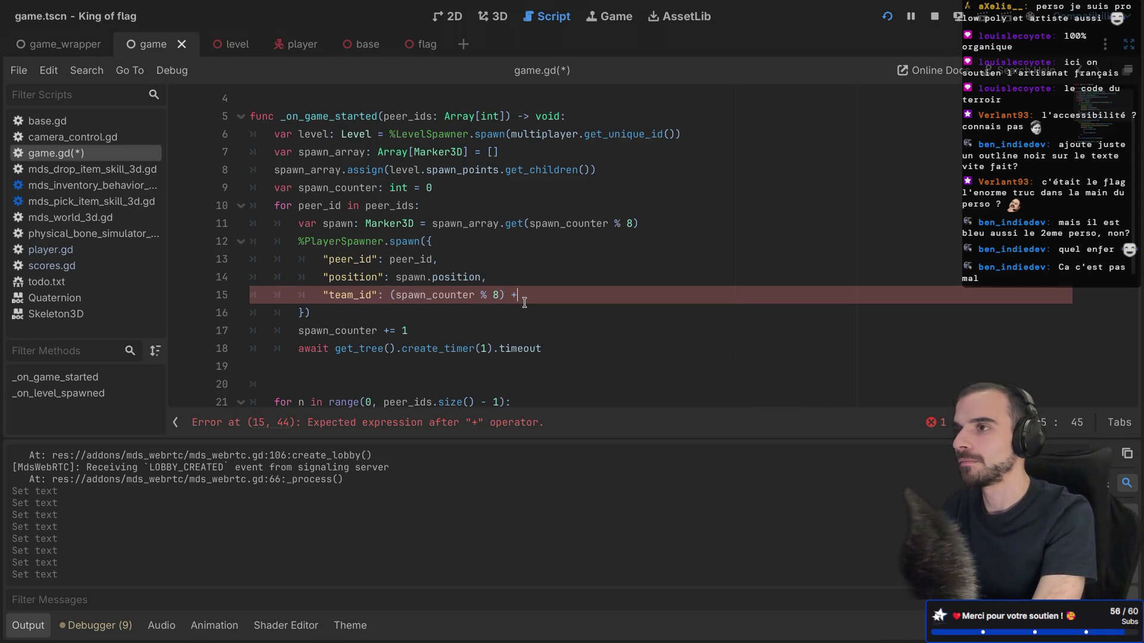
text(1)
Save game.gd and run the project
key(ctrl+s)
click(531, 263)
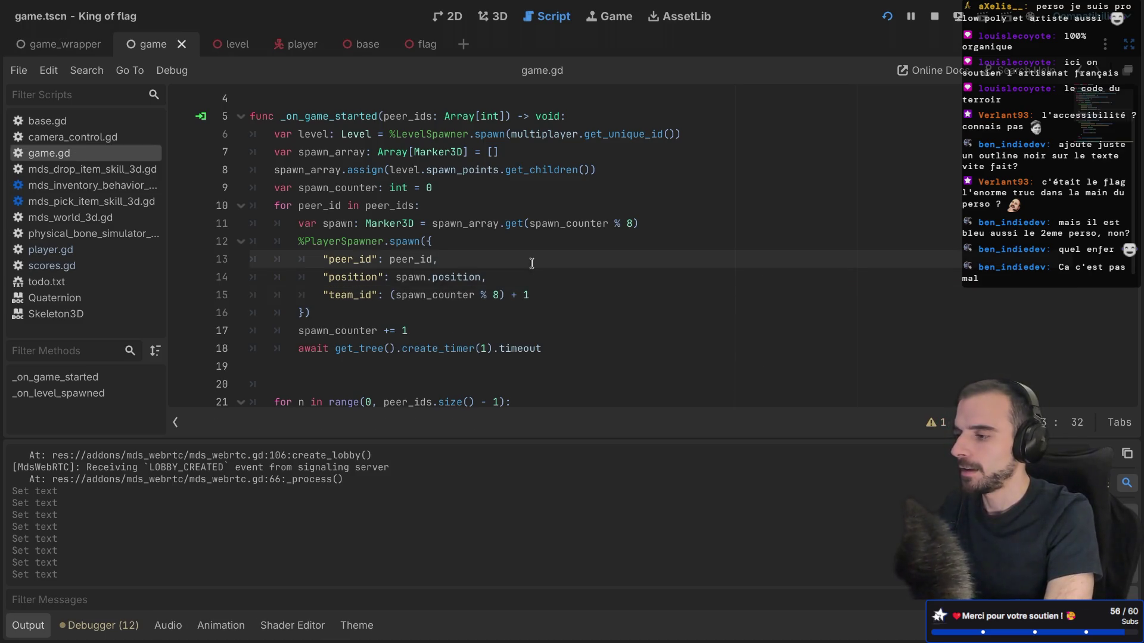
click(887, 16)
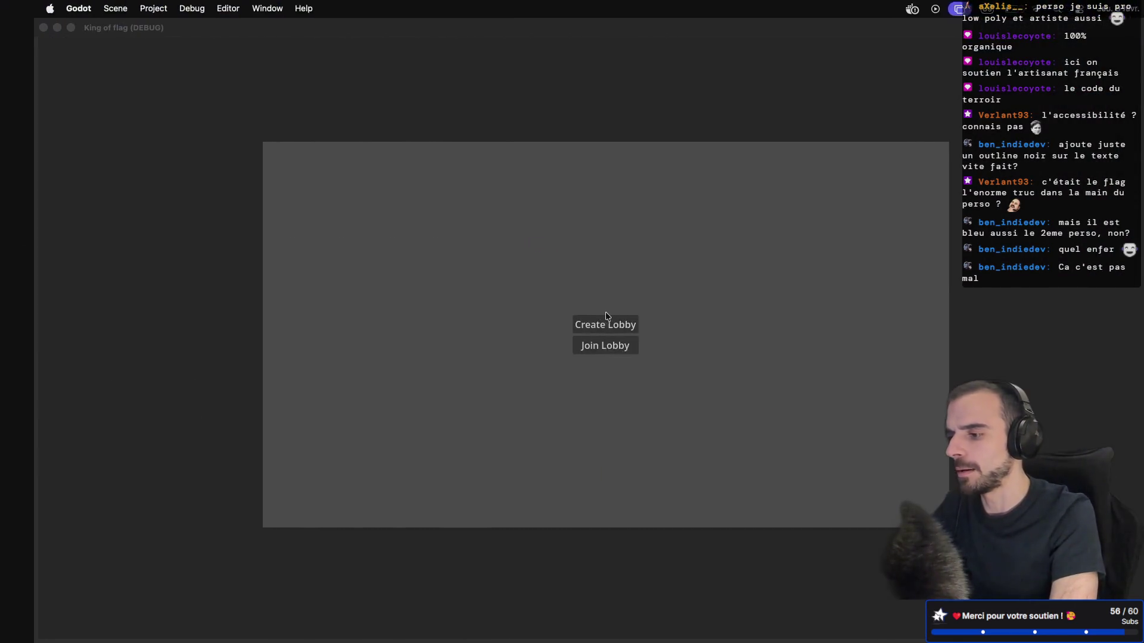
Create a lobby in one game instance and join it from the second instance
click(579, 322)
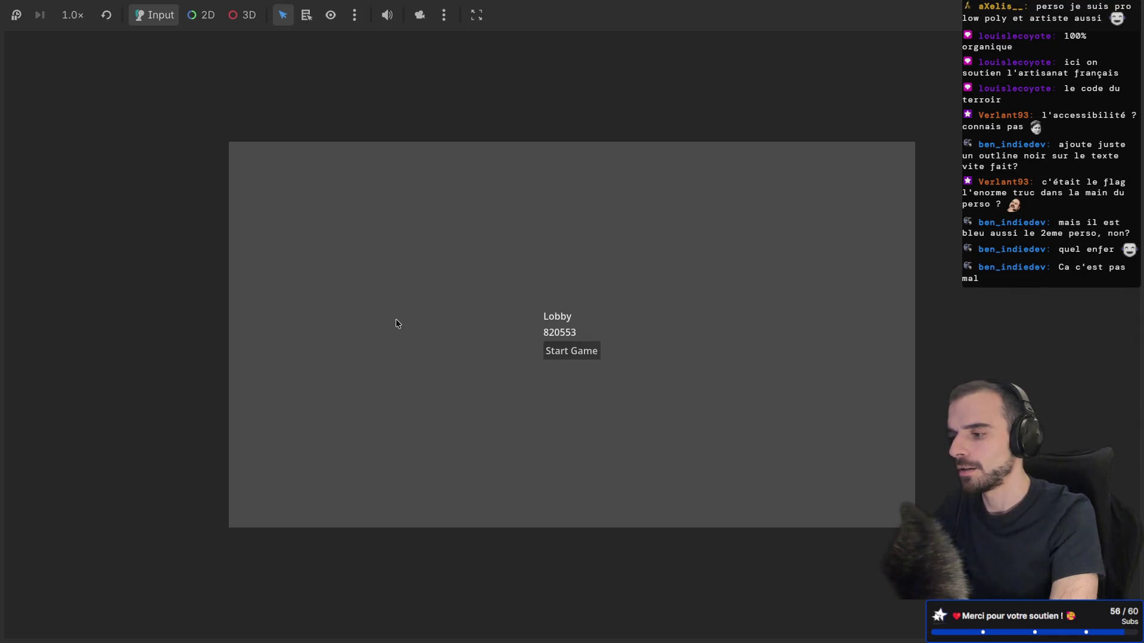
key(super+Tab)
click(578, 326)
drag(551, 138, 708, 243)
click(651, 204)
click(581, 344)
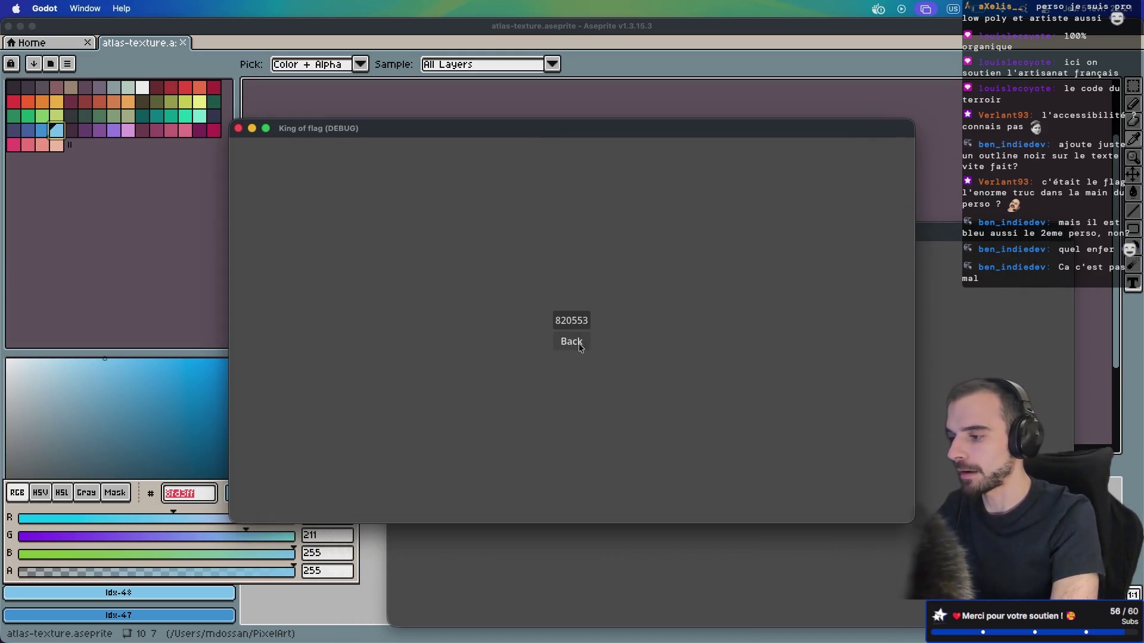
drag(633, 136, 425, 31)
Start the match from the host and check the team scores, with Purple at 1
key(ctrl+Right)
click(572, 368)
key(ctrl+Left)
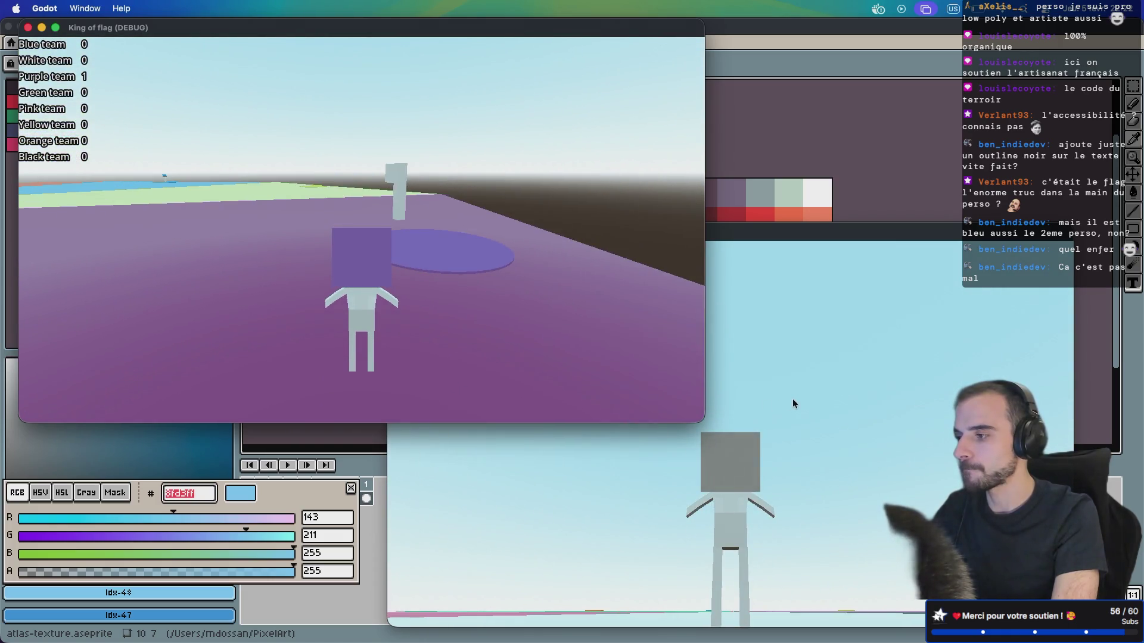
click(793, 399)
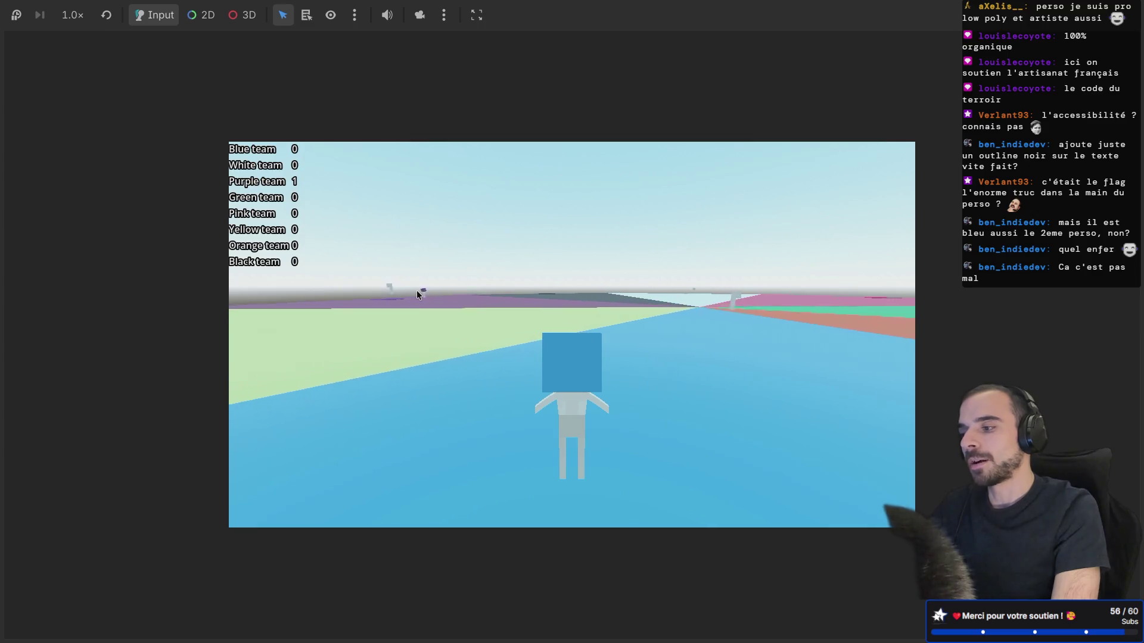
key(ctrl+F3)
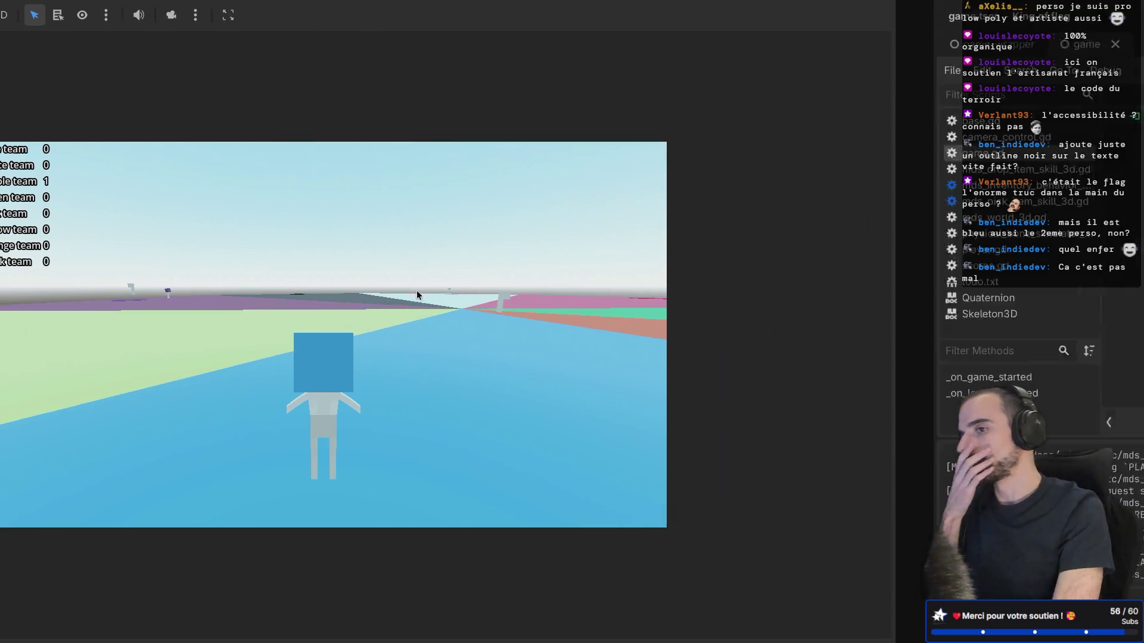
Delete the blank line after the player spawn loop in game.gd
key(super+Right)
key(super+Left)
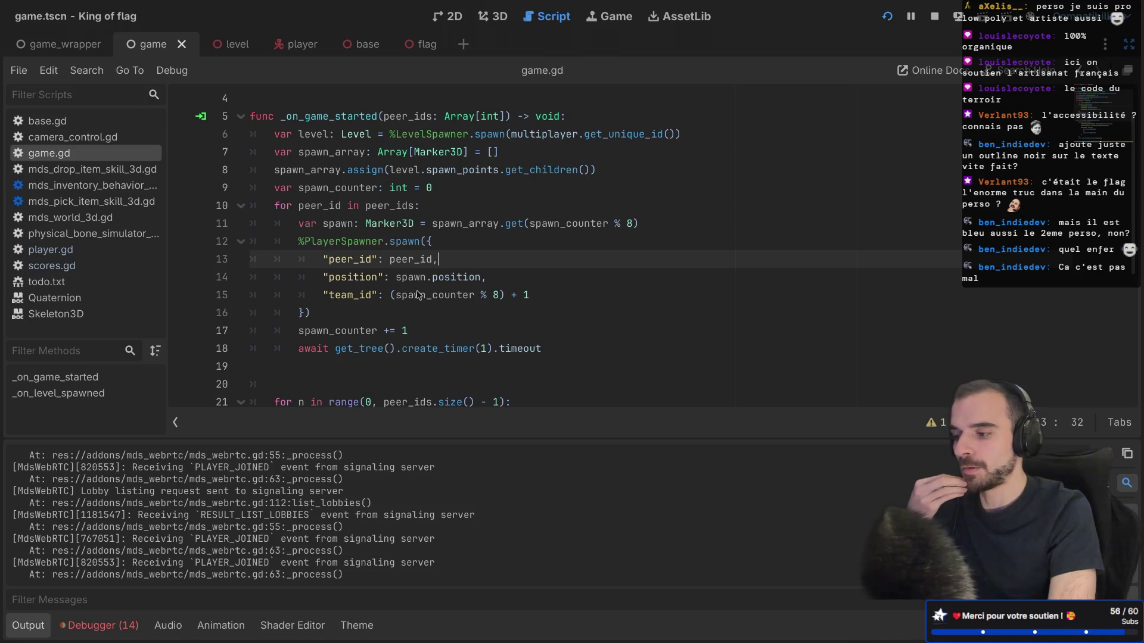
click(334, 367)
key(BackSpace)
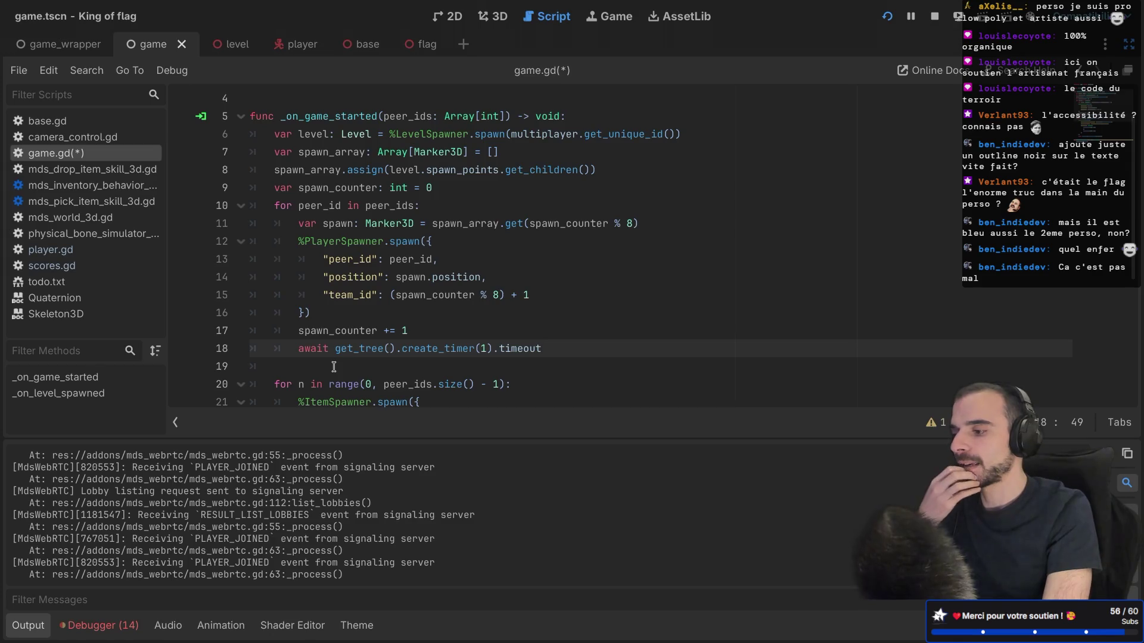
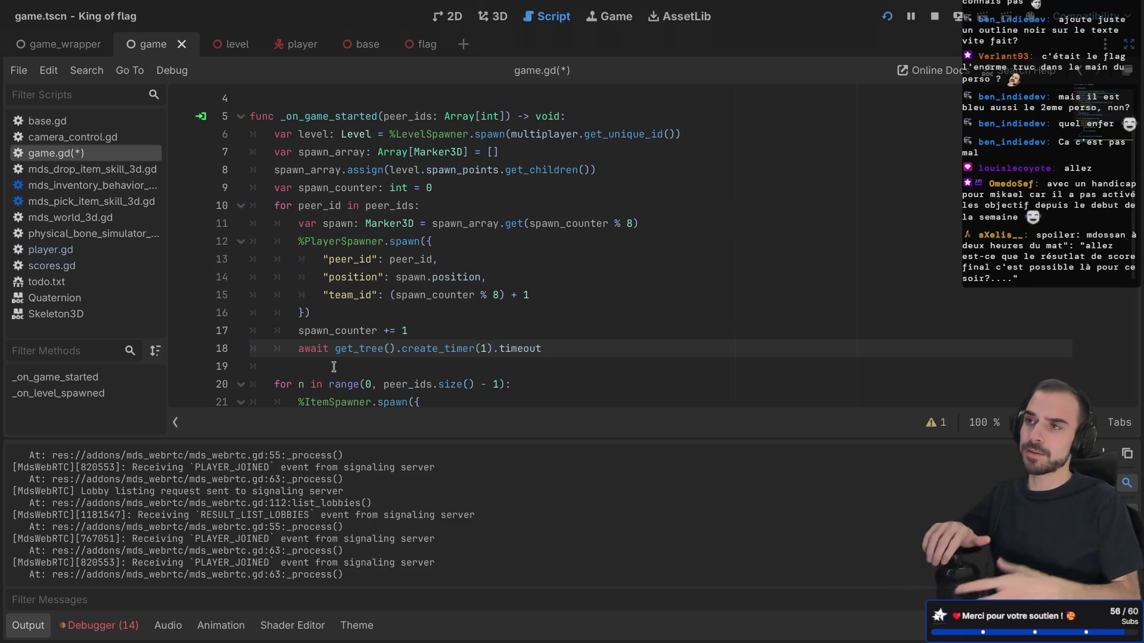
Switch to the browser and start typing 'ske' in a new tab's address bar
key(ctrl+Right)
key(ctrl+Right)
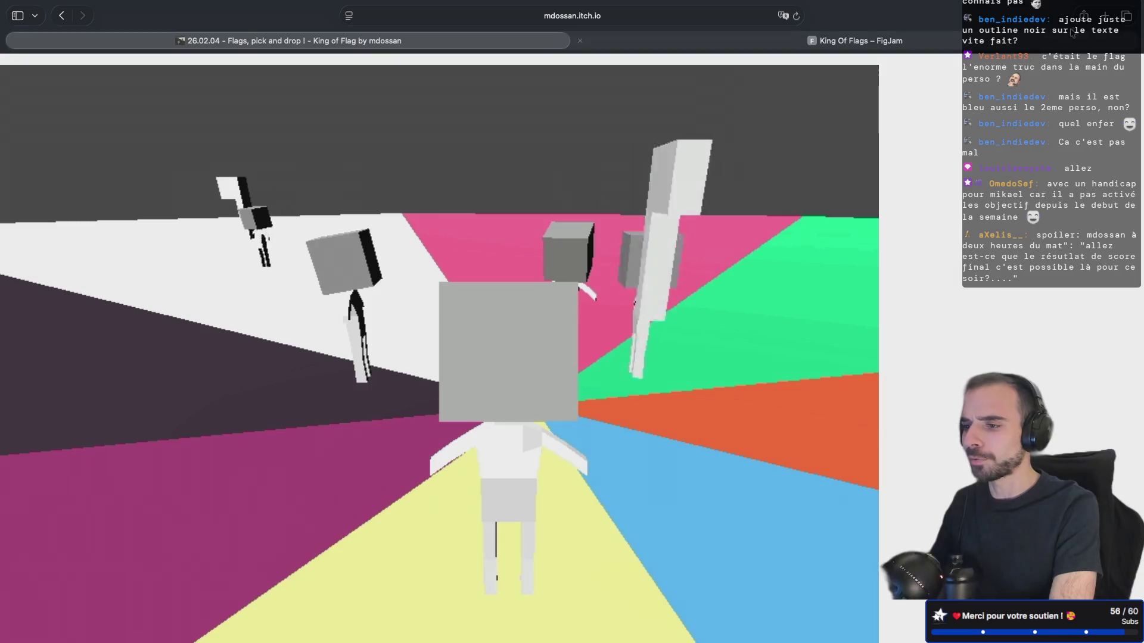
key(super+t)
text(ske)
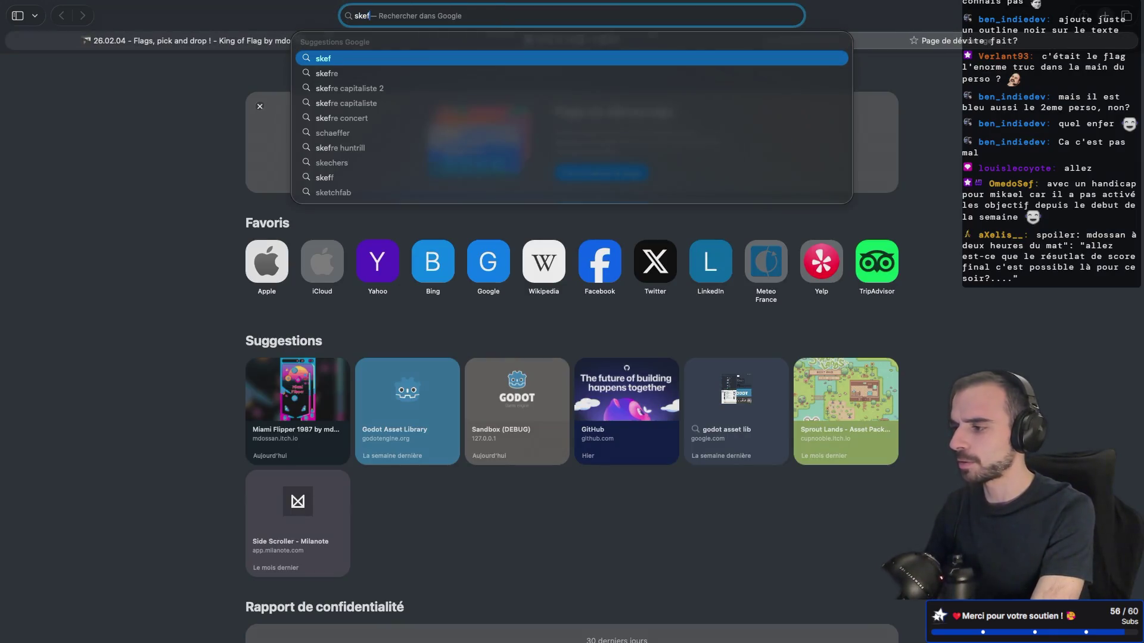
Load sketchfab.com and open your profile to look over the four uploaded models
key(Down)
key(Return)
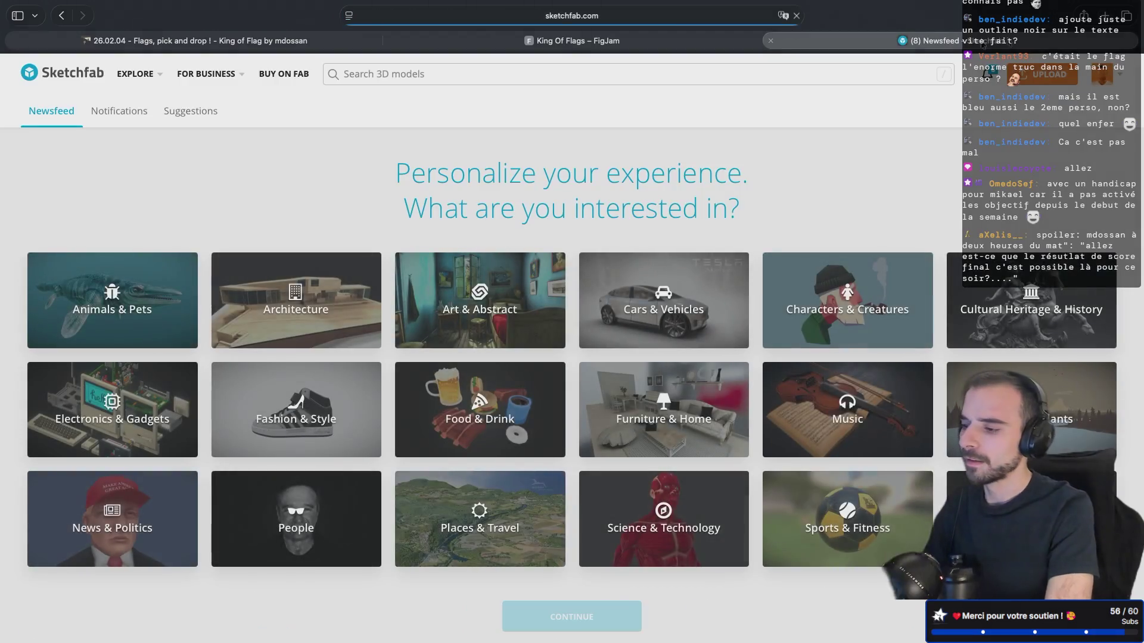
mouse_move(1126, 80)
click(1006, 186)
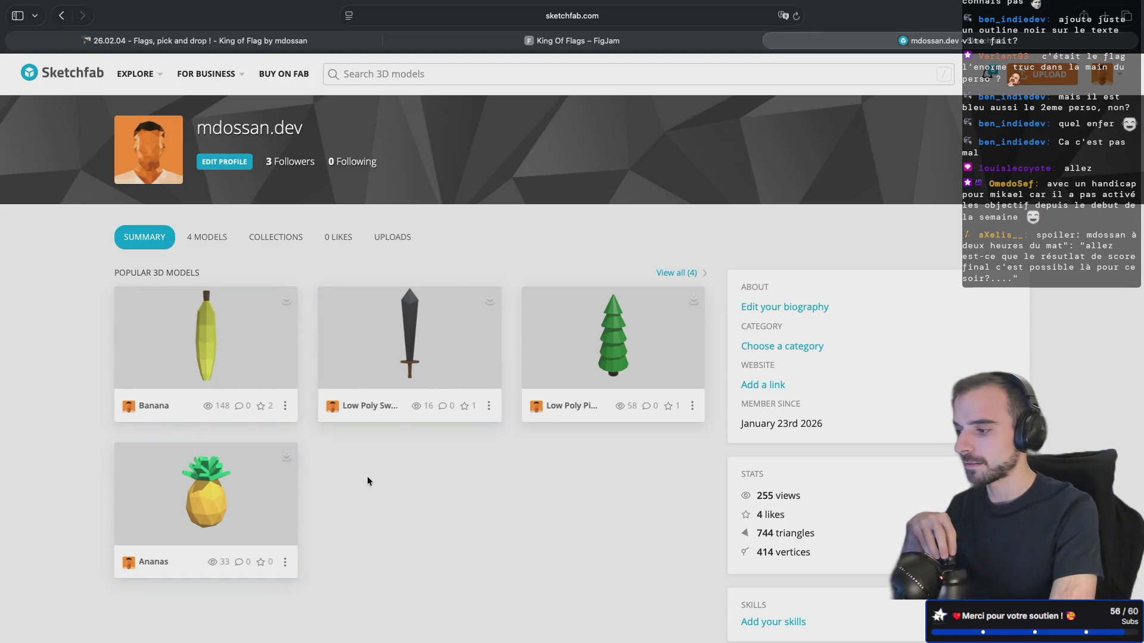
scroll(424, 518, down, 3)
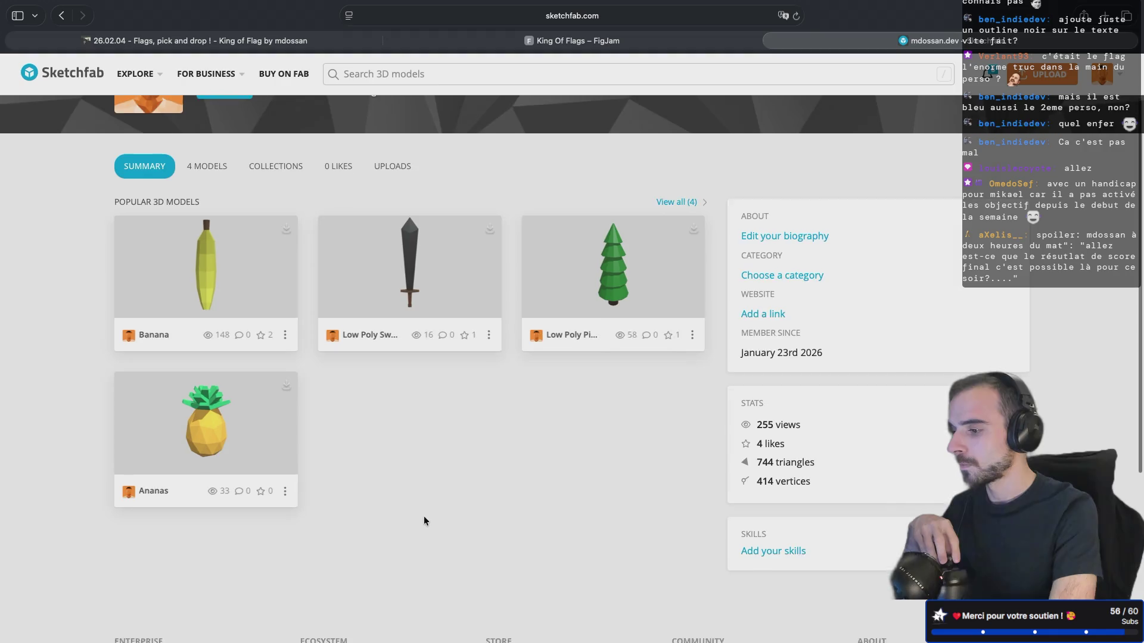
scroll(424, 518, up, 3)
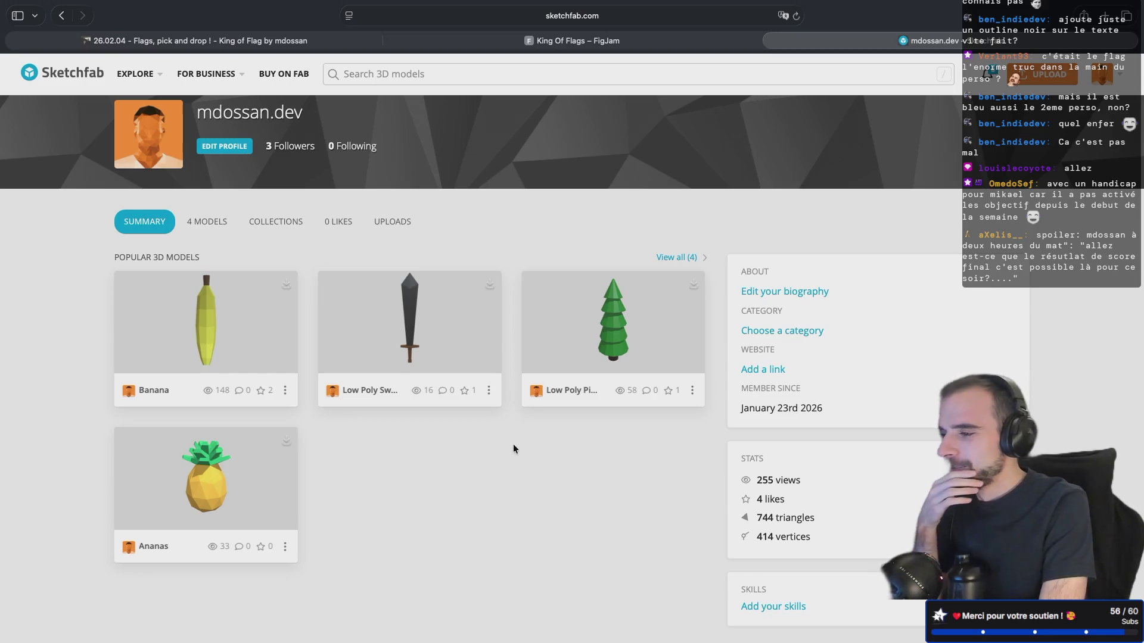
Back in Godot, save game.gd and bring the side docks back
key(super+Tab)
key(super+s)
key(ctrl+shift+F11)
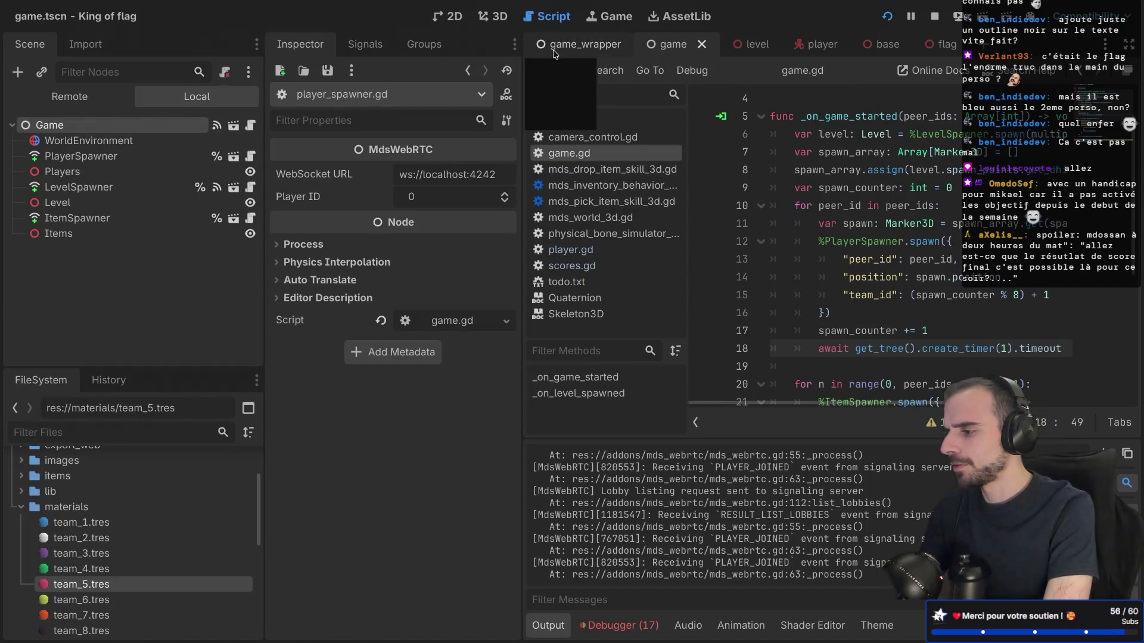
In game_wrapper, change the Game node's WebSocket URL from ws://localhost:4242 to the wss:// signaling host
click(581, 47)
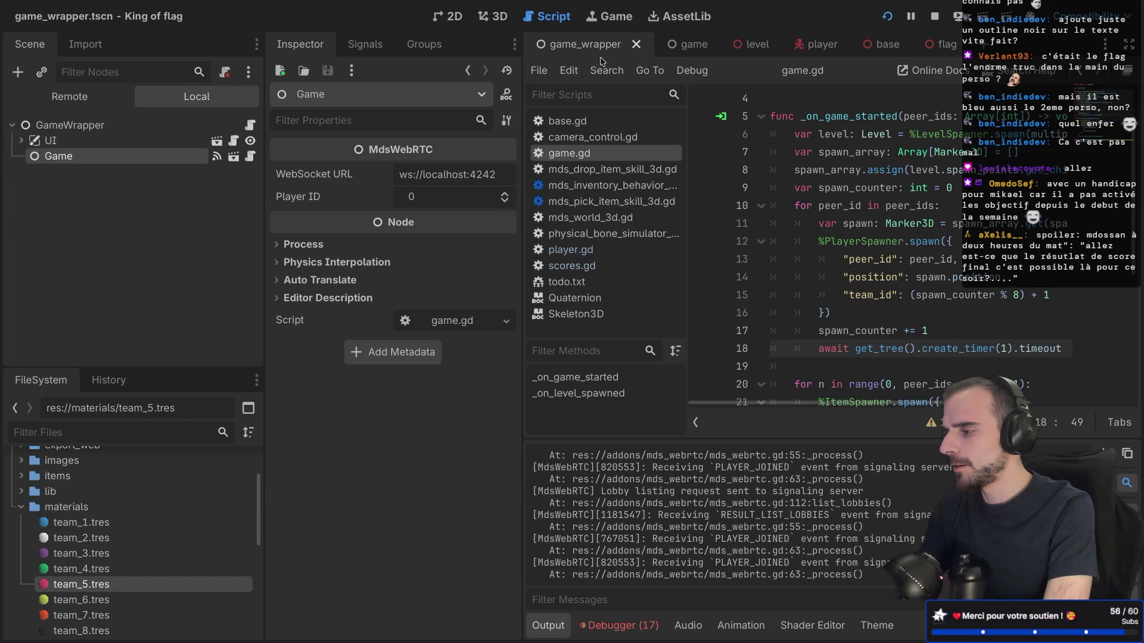
click(89, 125)
click(89, 156)
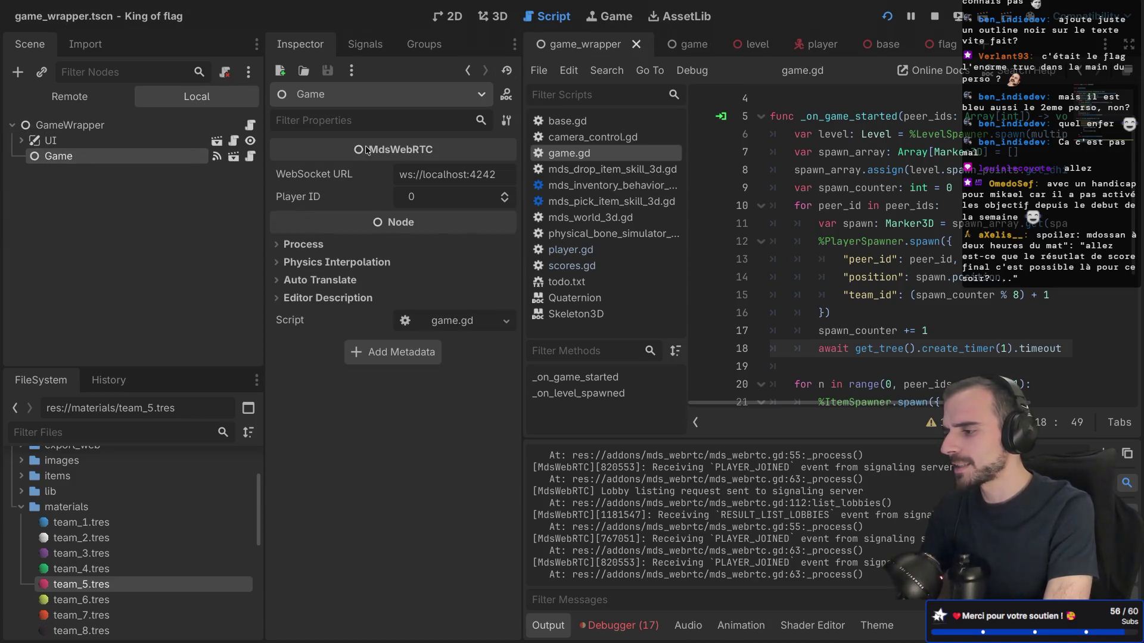
click(415, 174)
text(s)
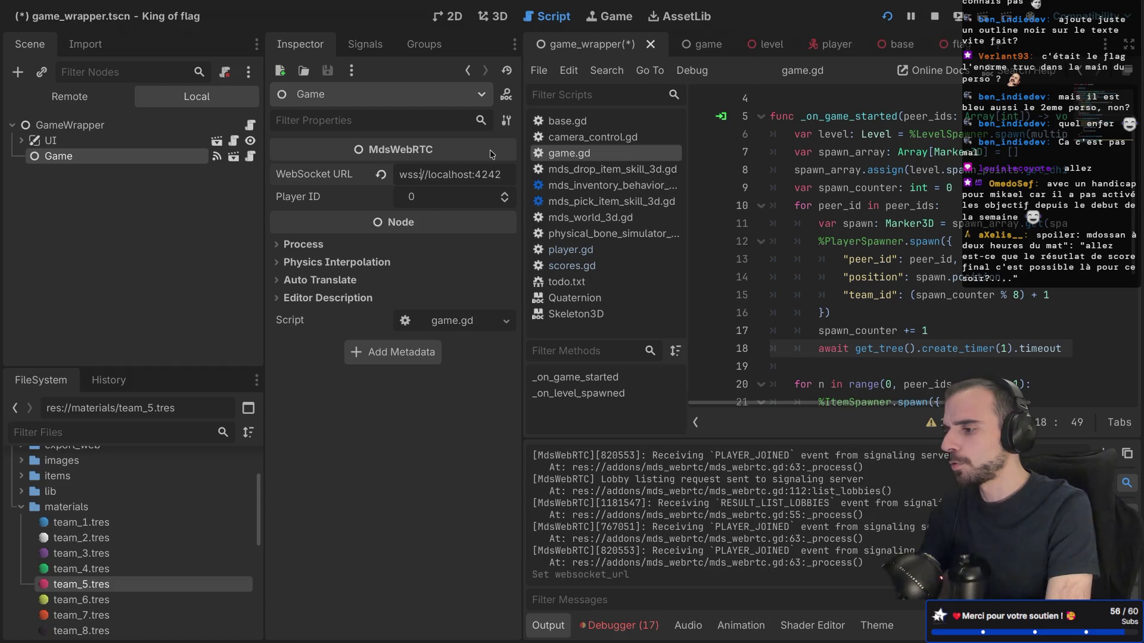
double_click(444, 174)
text(signal.)
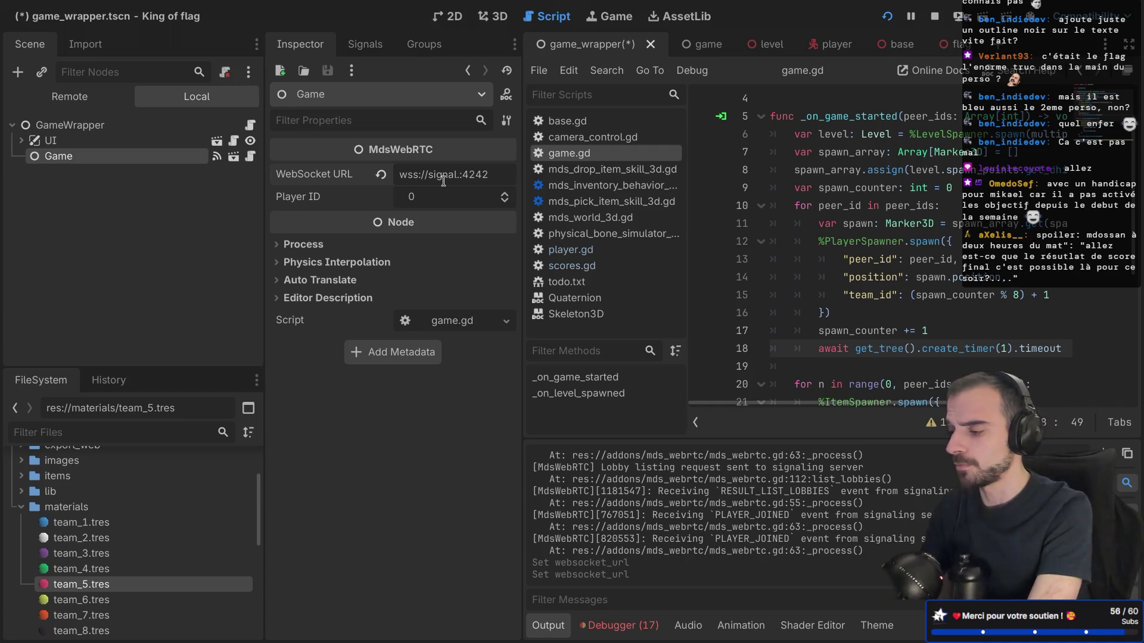
text(mdossan)
text(dev)
key(Delete)
key(Delete)
key(Delete)
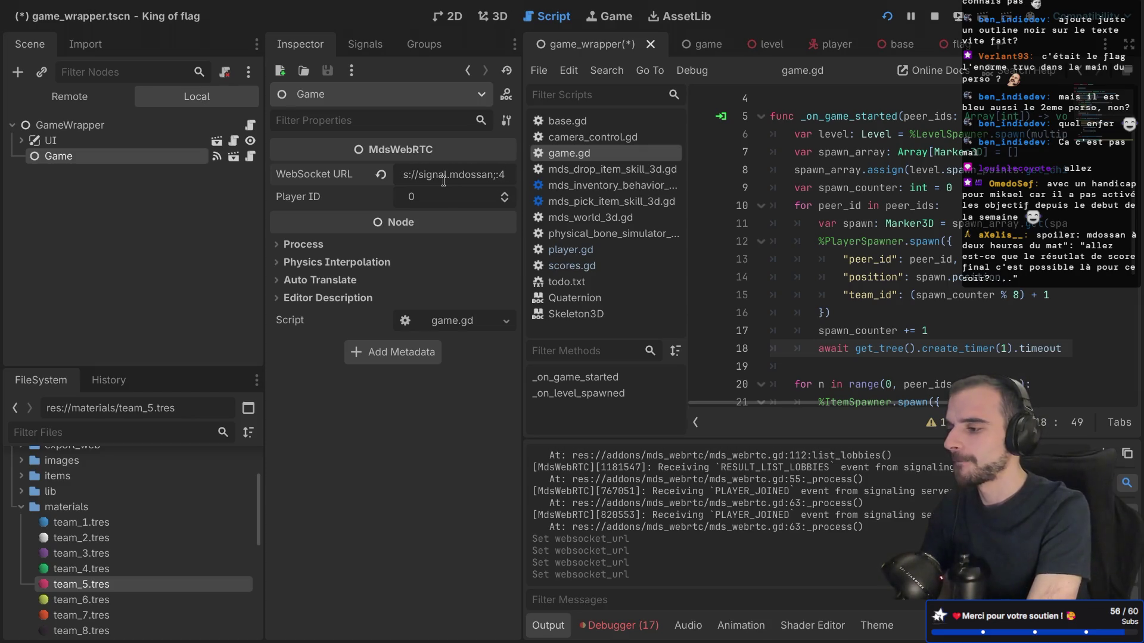
text(.de)
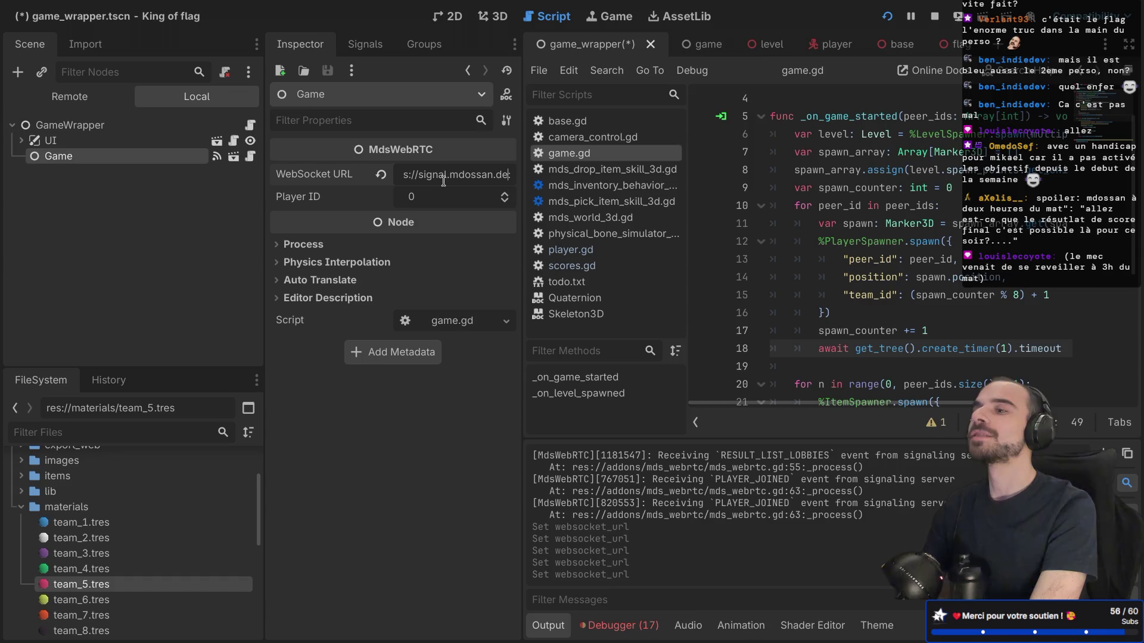
text(v)
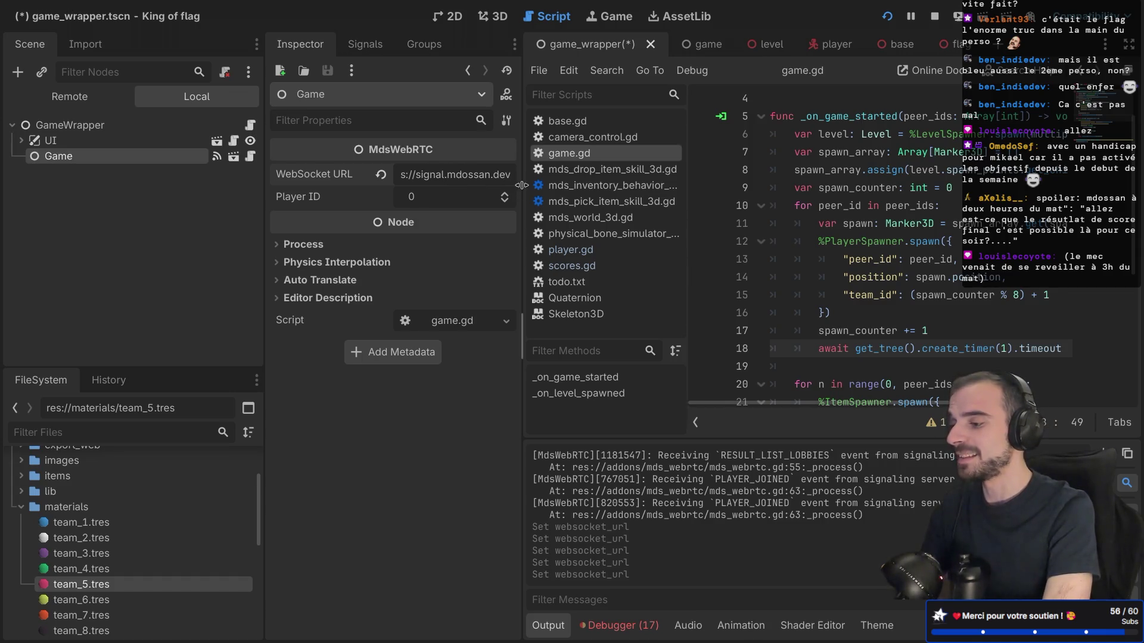
Widen the Inspector, correct the host name to 'signaling', save the scene and run the game
drag(519, 188, 560, 186)
drag(263, 181, 215, 180)
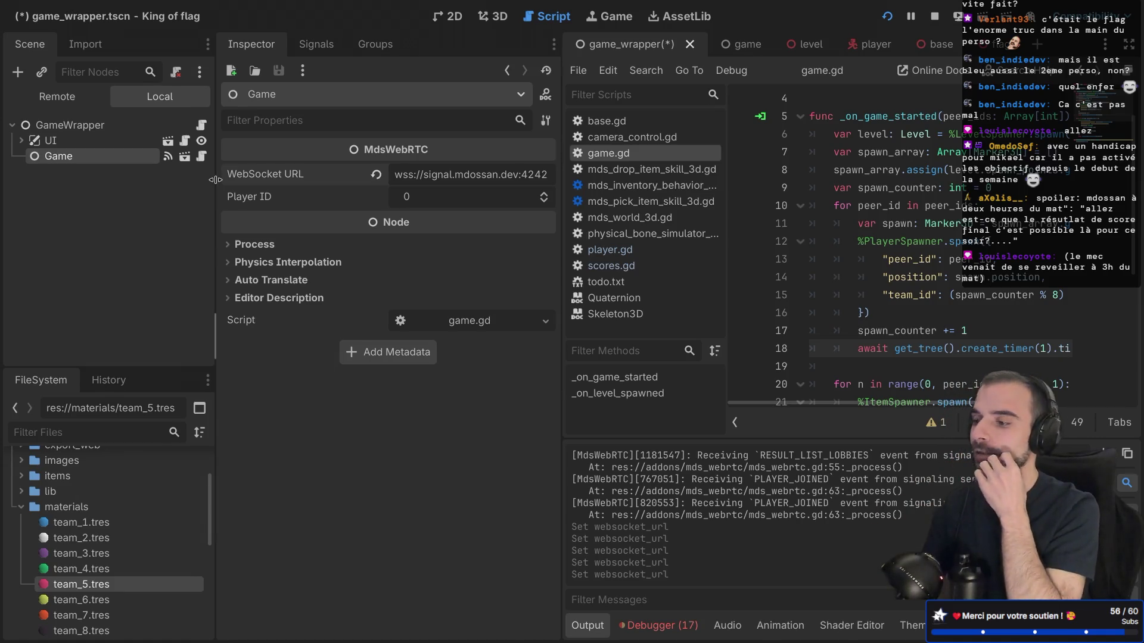
key(ctrl+s)
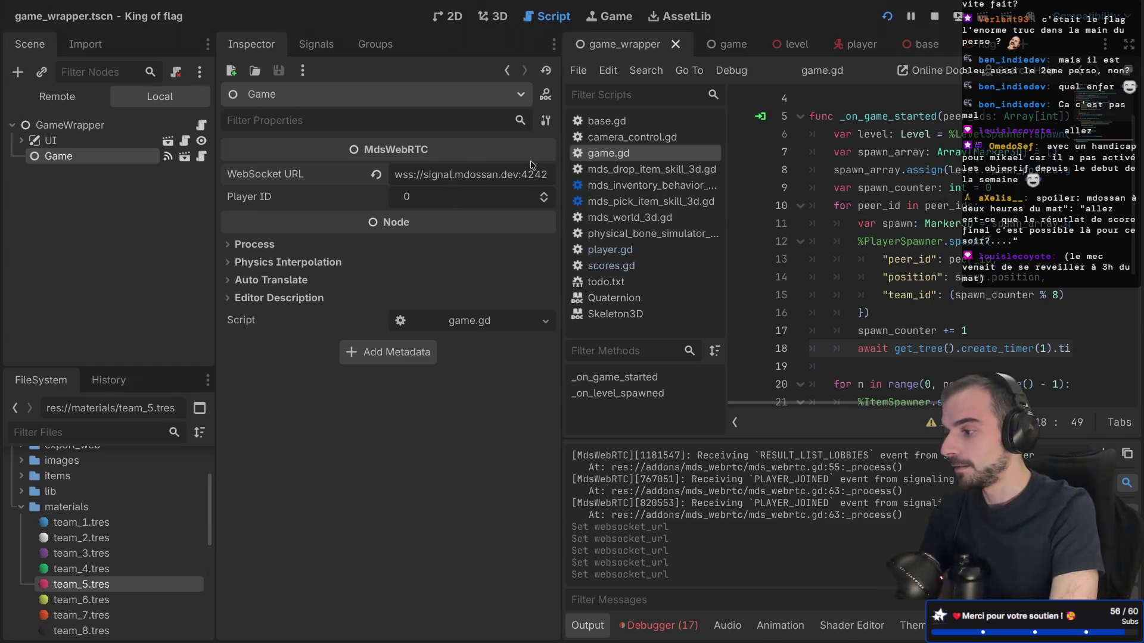
text(ing)
key(ctrl+s)
key(F5)
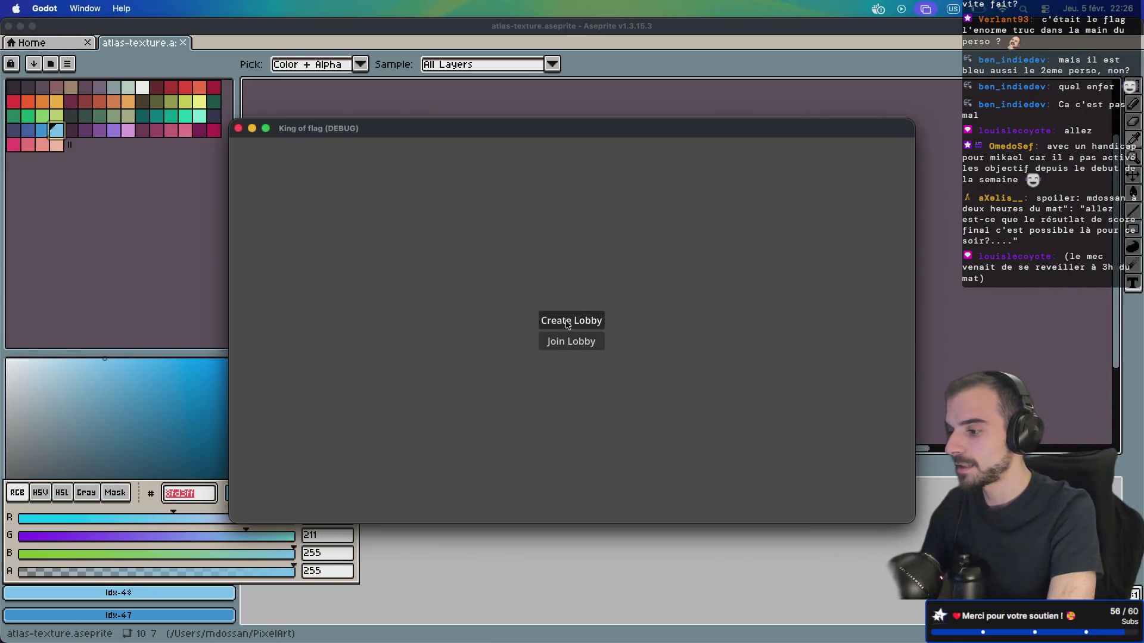
Create a lobby in one instance, join it from the other, and start the match
click(572, 320)
key(super+Tab)
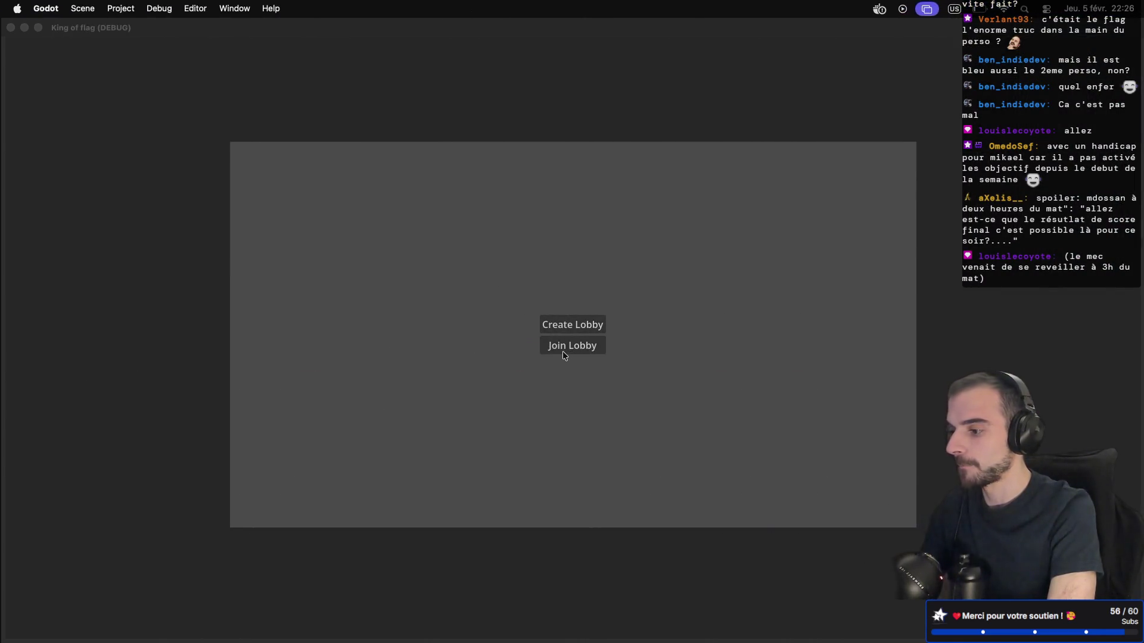
click(563, 351)
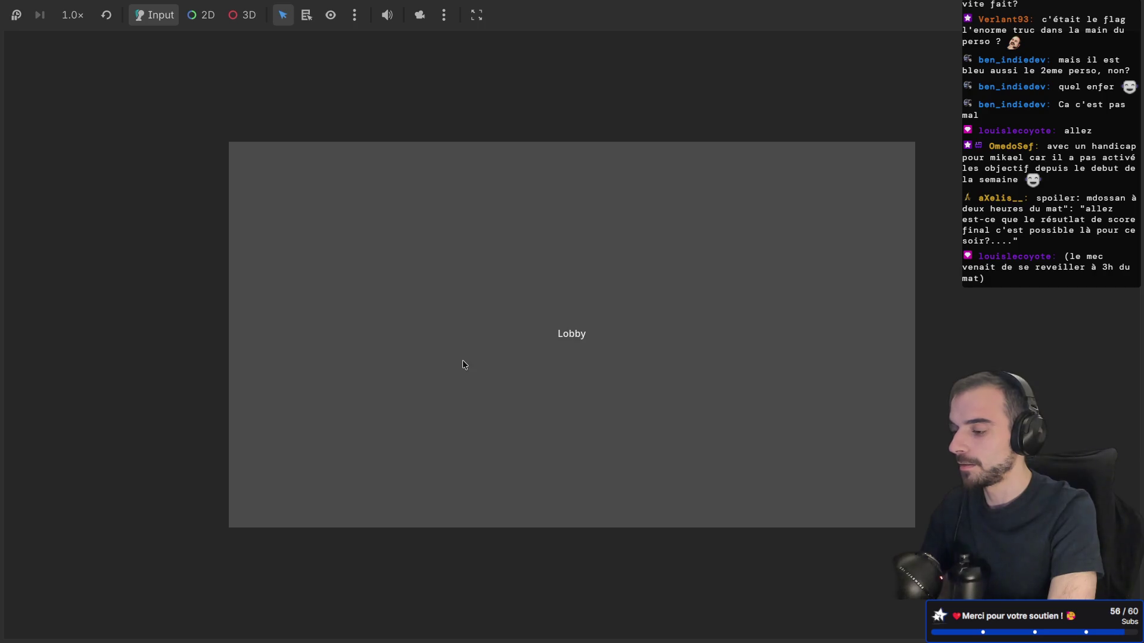
key(super+Tab)
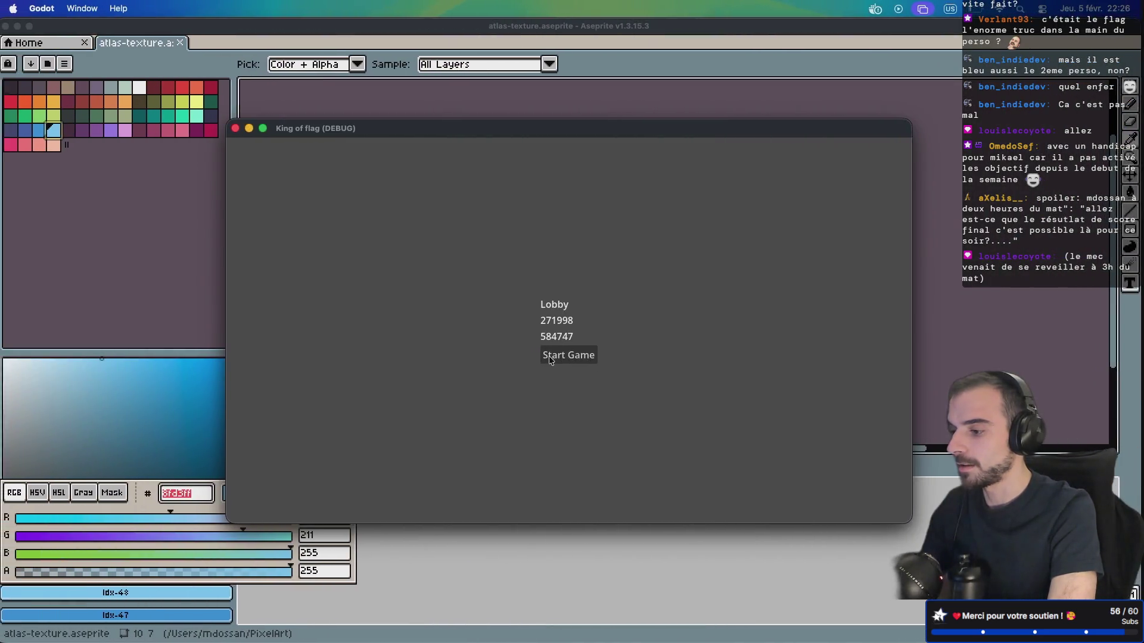
click(575, 355)
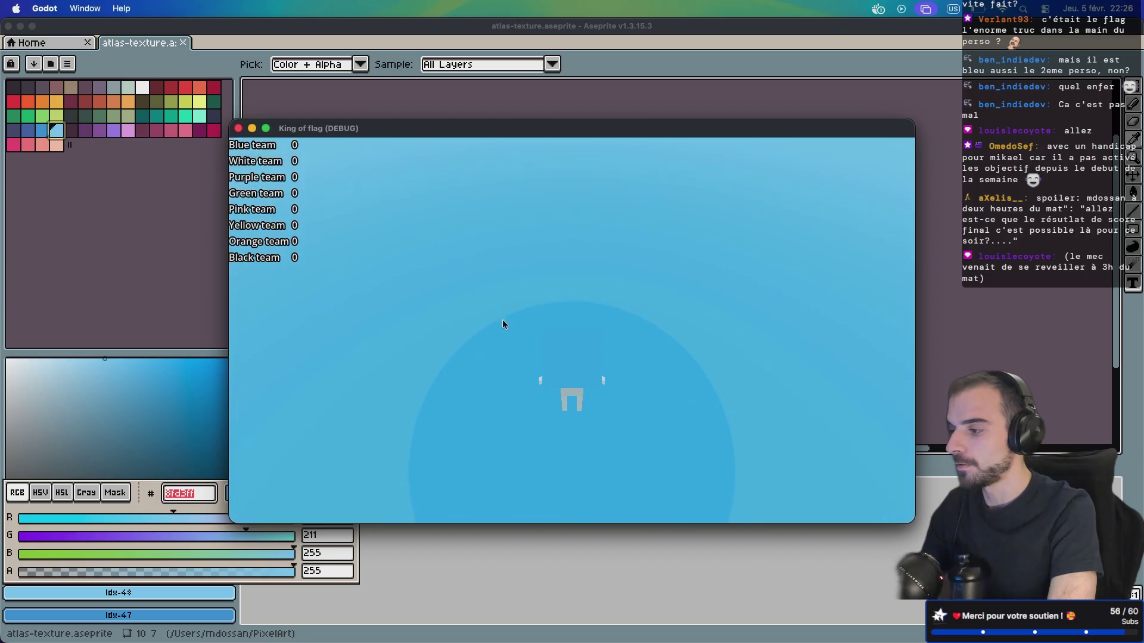
Stop the running game in Godot and toggle distraction-free mode off and on
key(super+Tab)
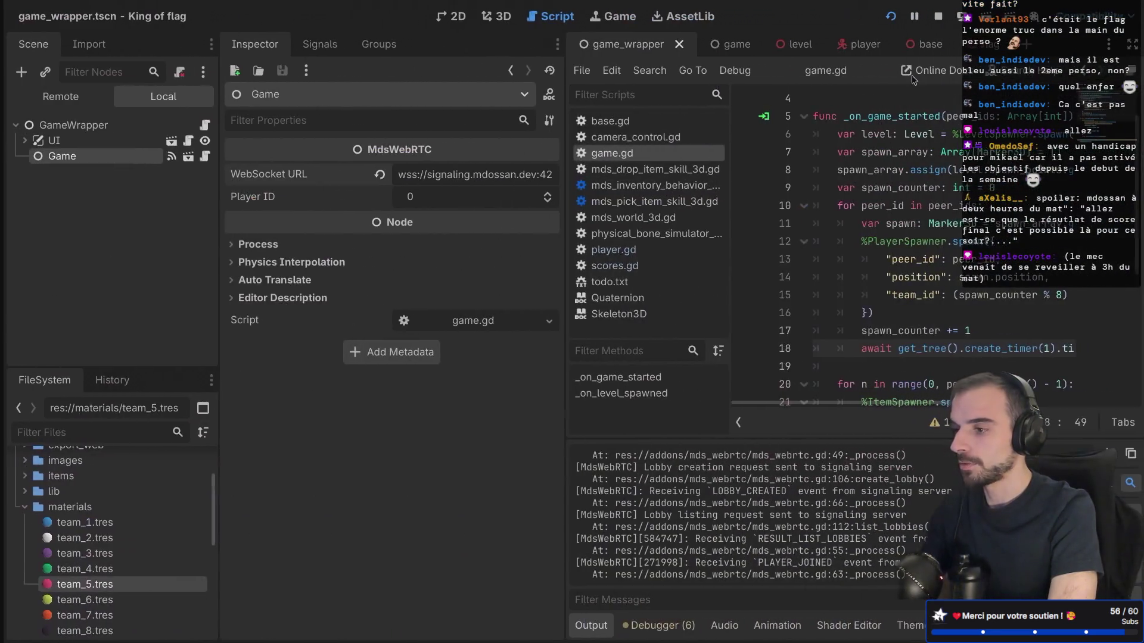
click(936, 16)
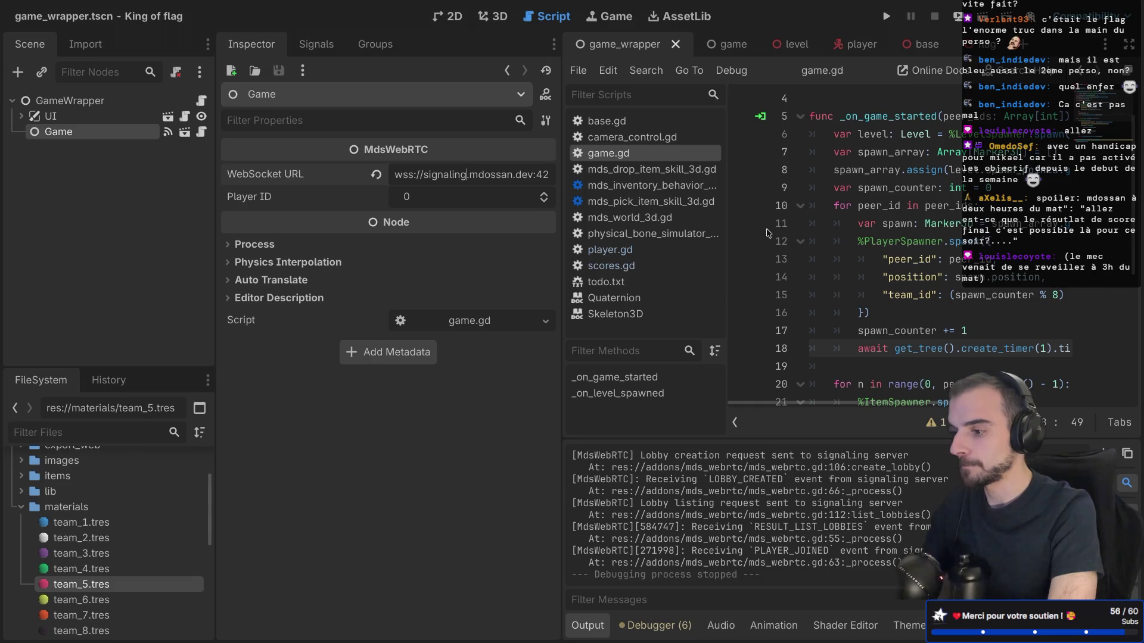
key(ctrl+shift+F11)
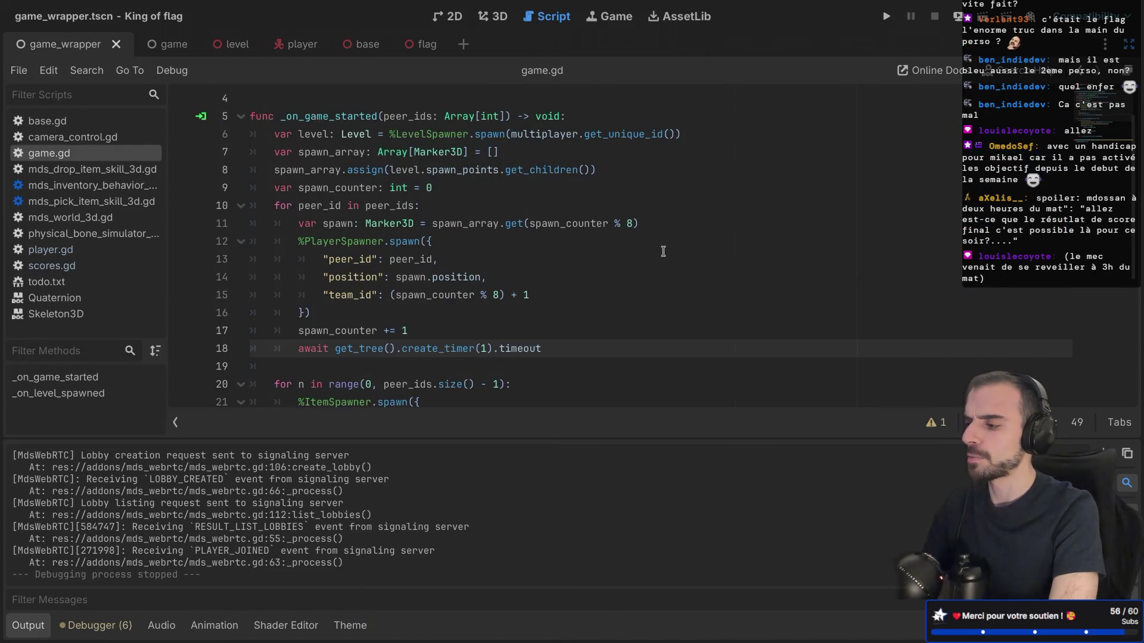
key(ctrl+shift+F11)
mouse_move(186, 6)
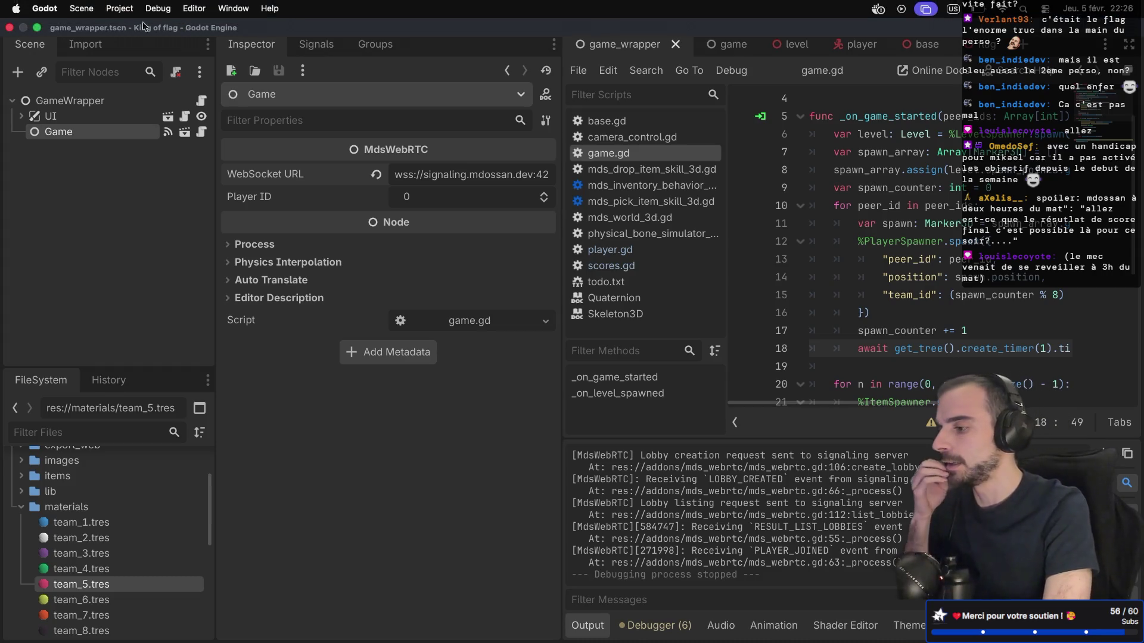
key(ctrl+Right)
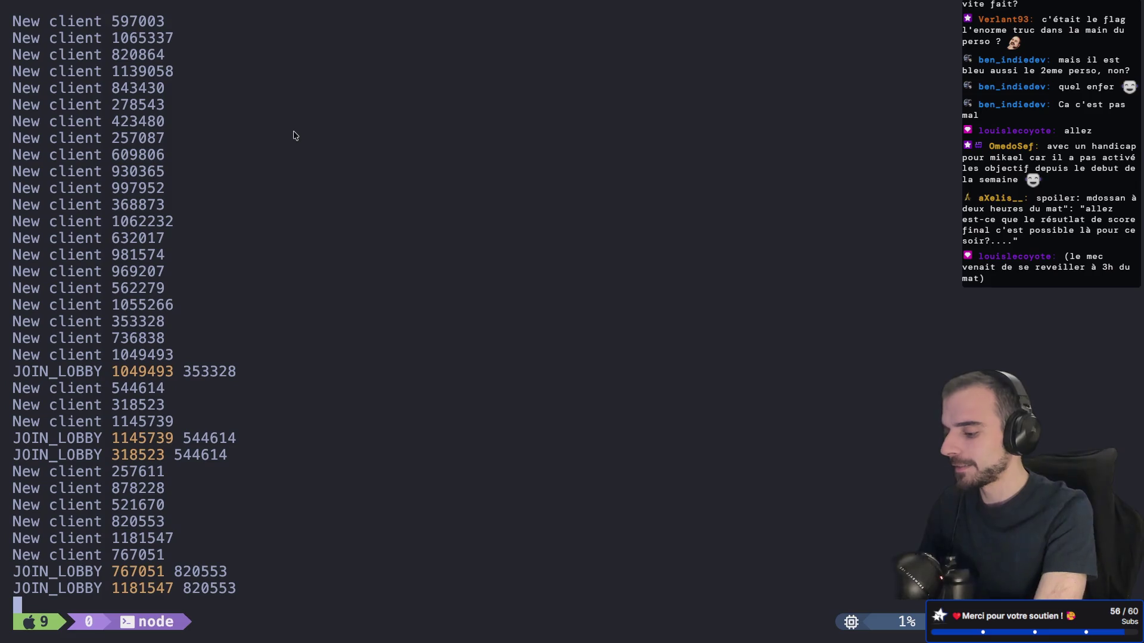
Clear the terminal and show the commit history with git log, then git log --oneline
key(ctrl+b)
text(c)
text(ls)
key(Return)
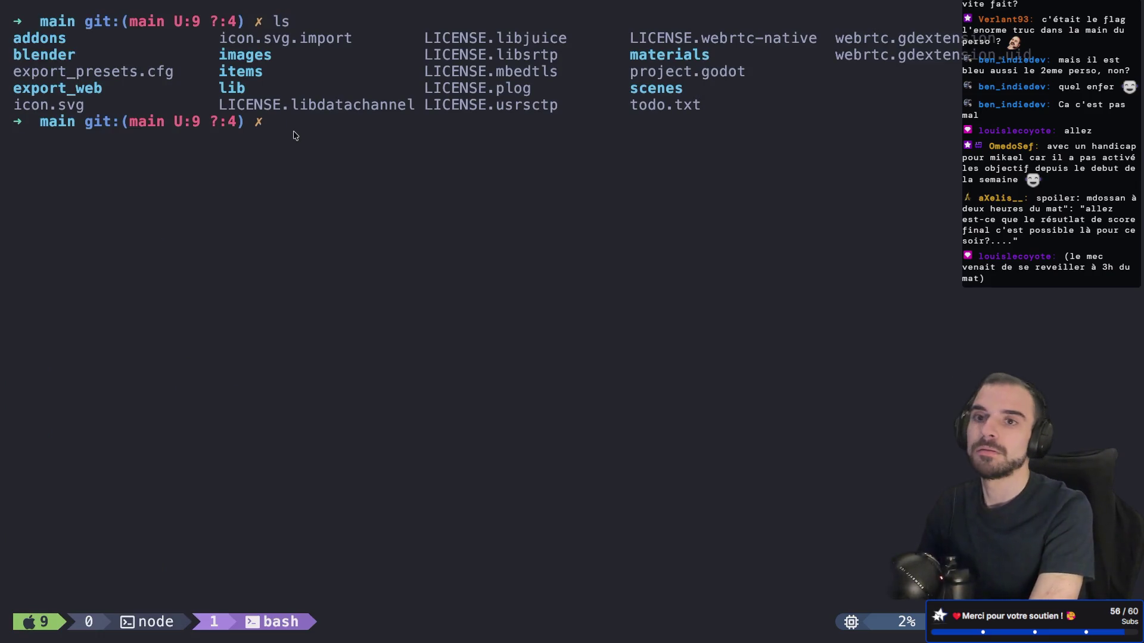
text(git log)
key(Return)
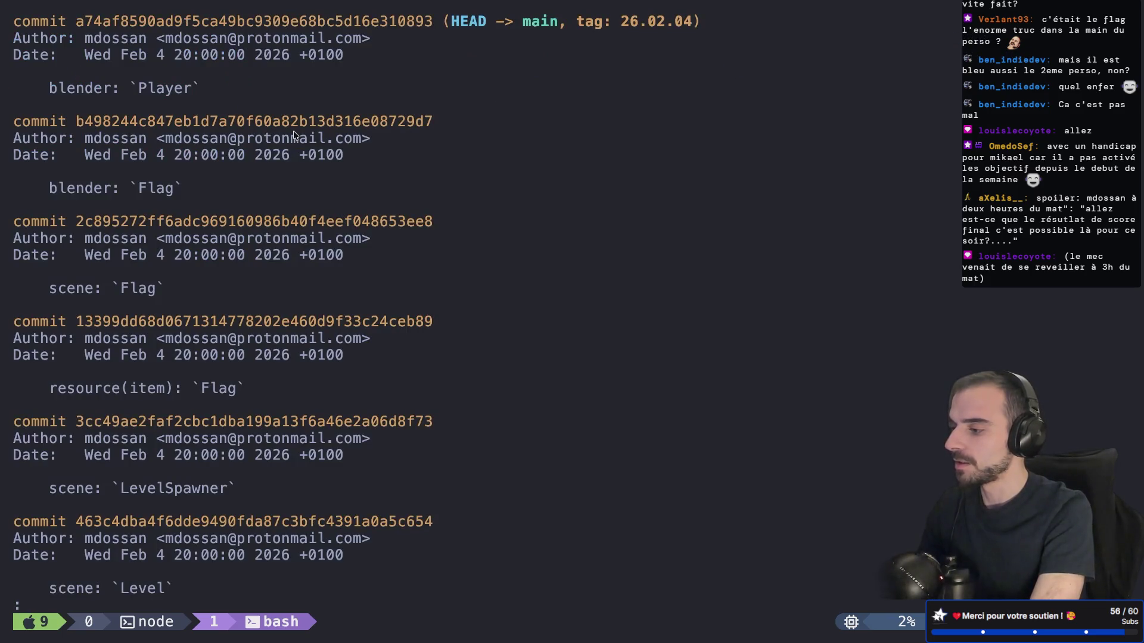
key(q)
key(Up)
text(--oneline)
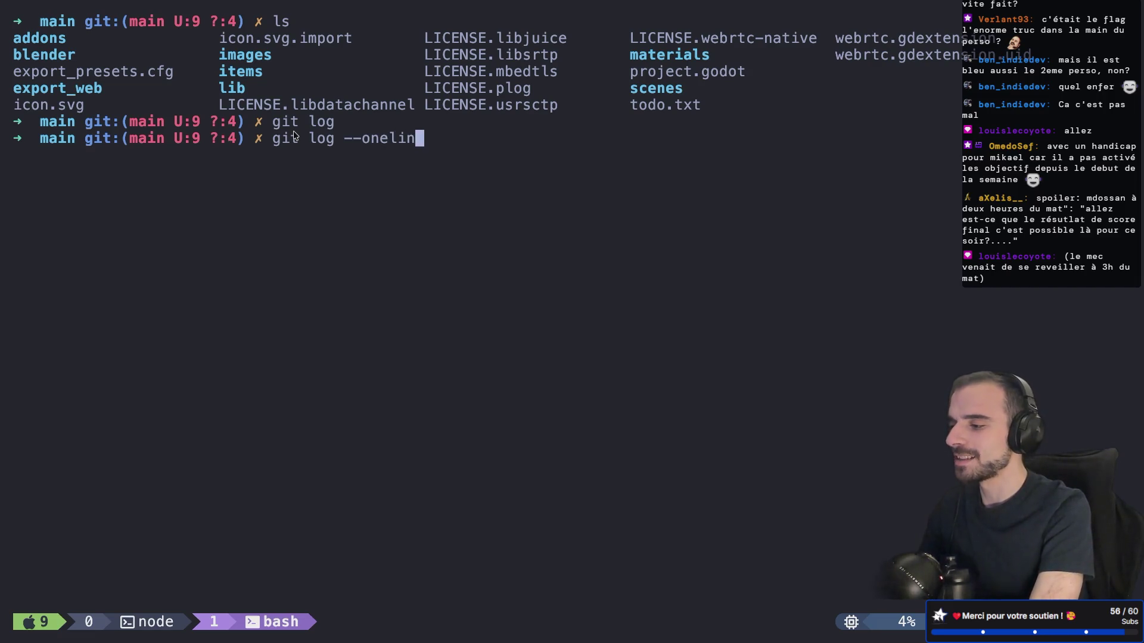
key(Return)
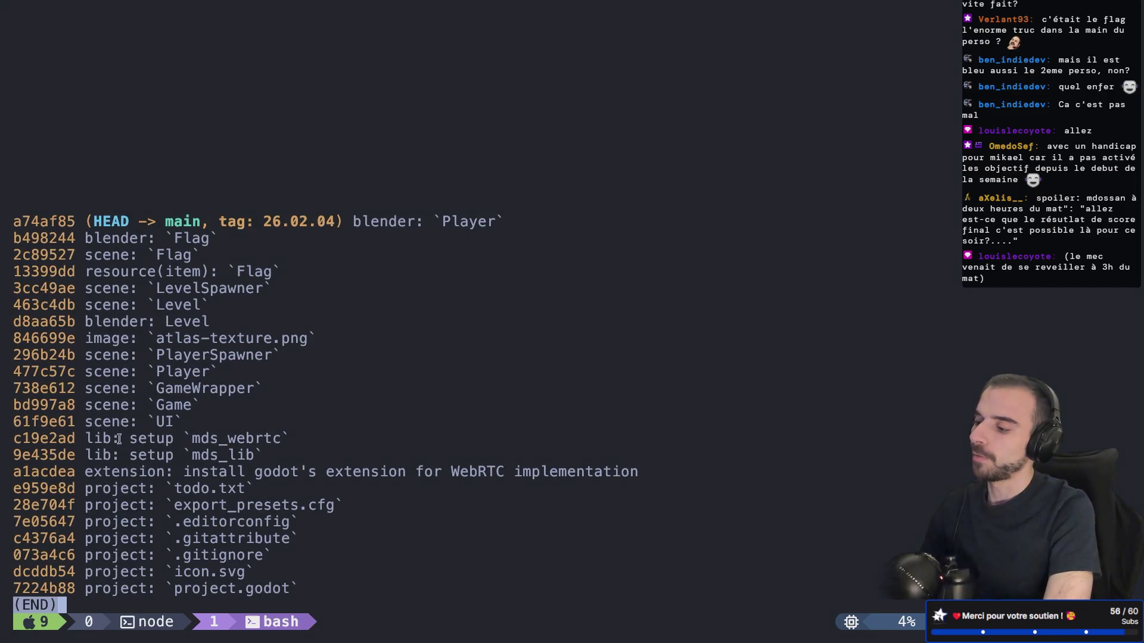
Highlight the 26.02.04 release tag and Player commit in the one-line log, then quit the pager
drag(234, 222, 338, 221)
click(230, 394)
drag(283, 588, 196, 287)
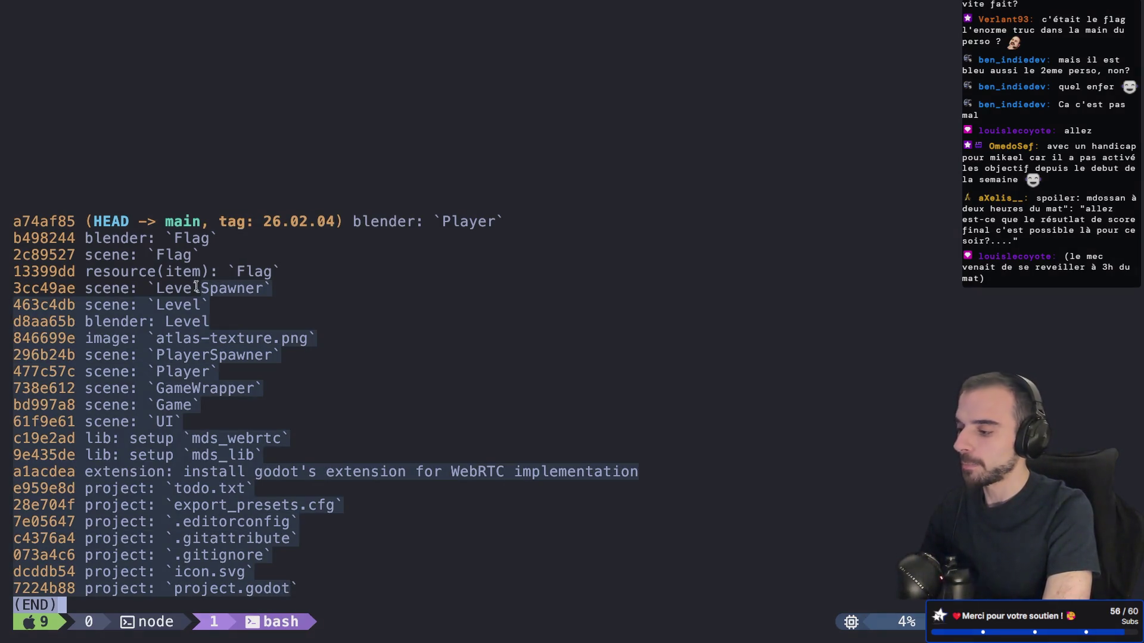
click(187, 401)
drag(86, 371, 237, 366)
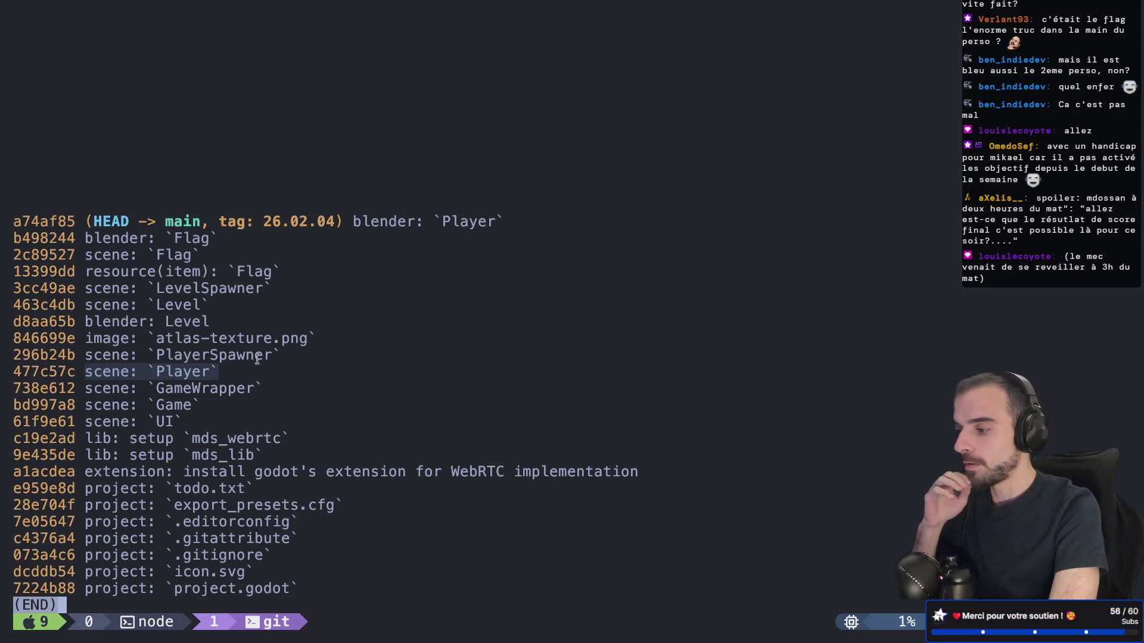
click(170, 404)
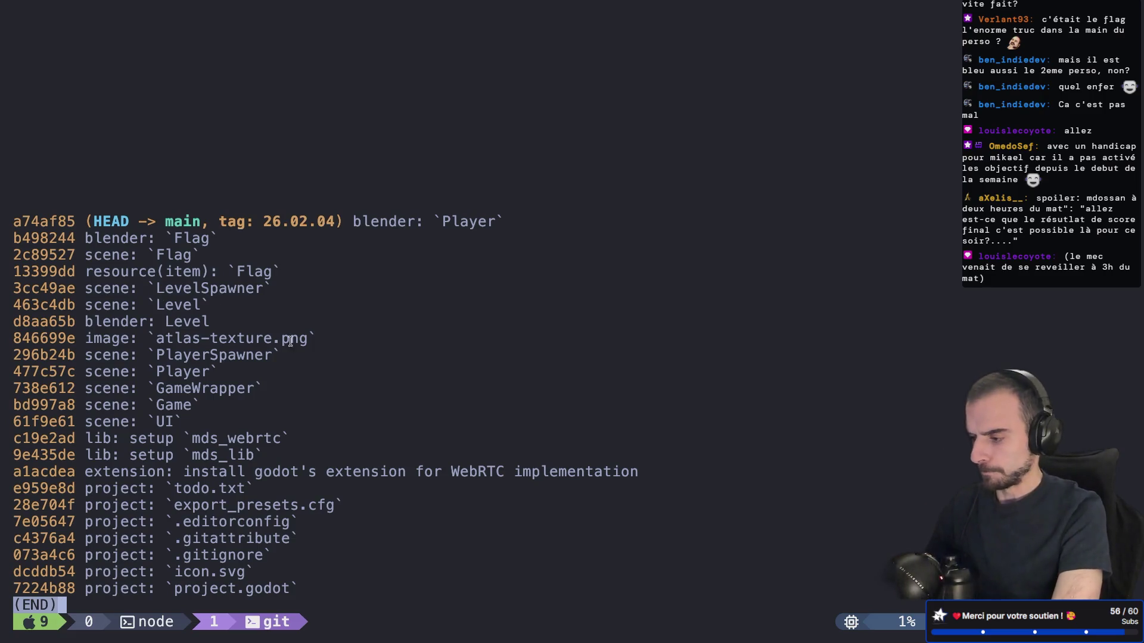
key(q)
key(super+Tab)
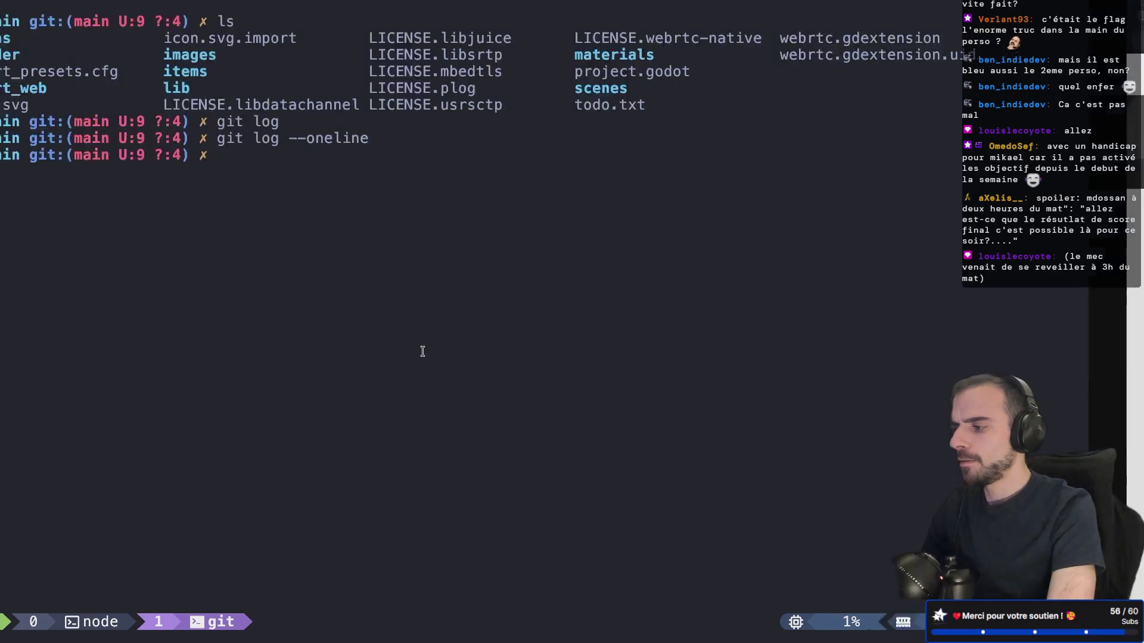
key(ctrl+Left)
key(ctrl+Left)
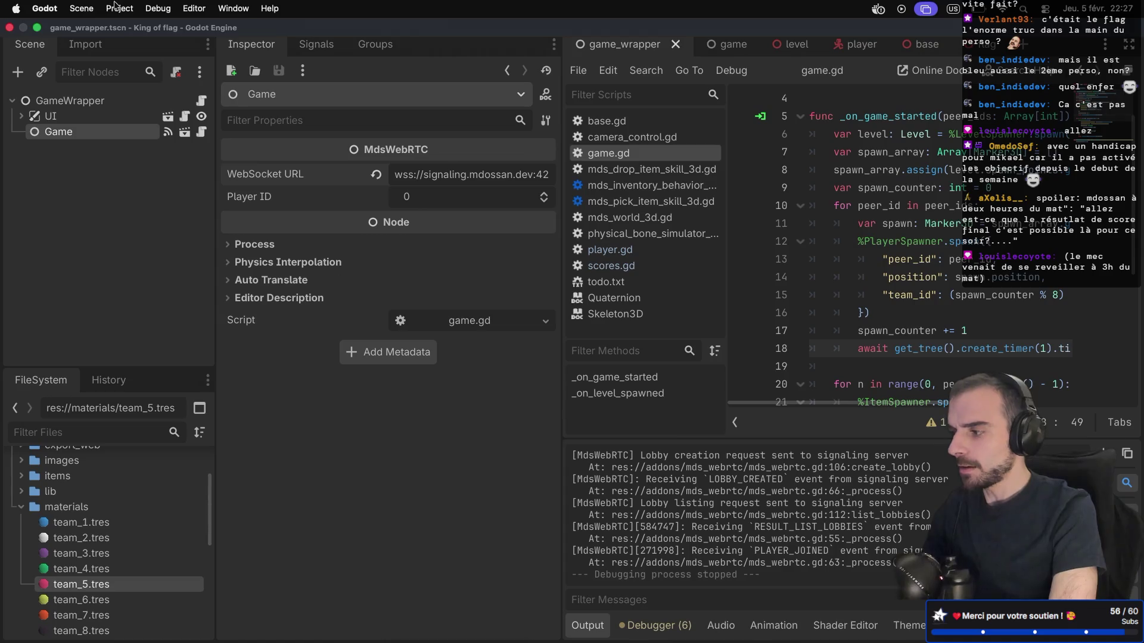
Export the Web preset to export_web/index.html, overwriting the old file and dismissing the warnings
click(80, 10)
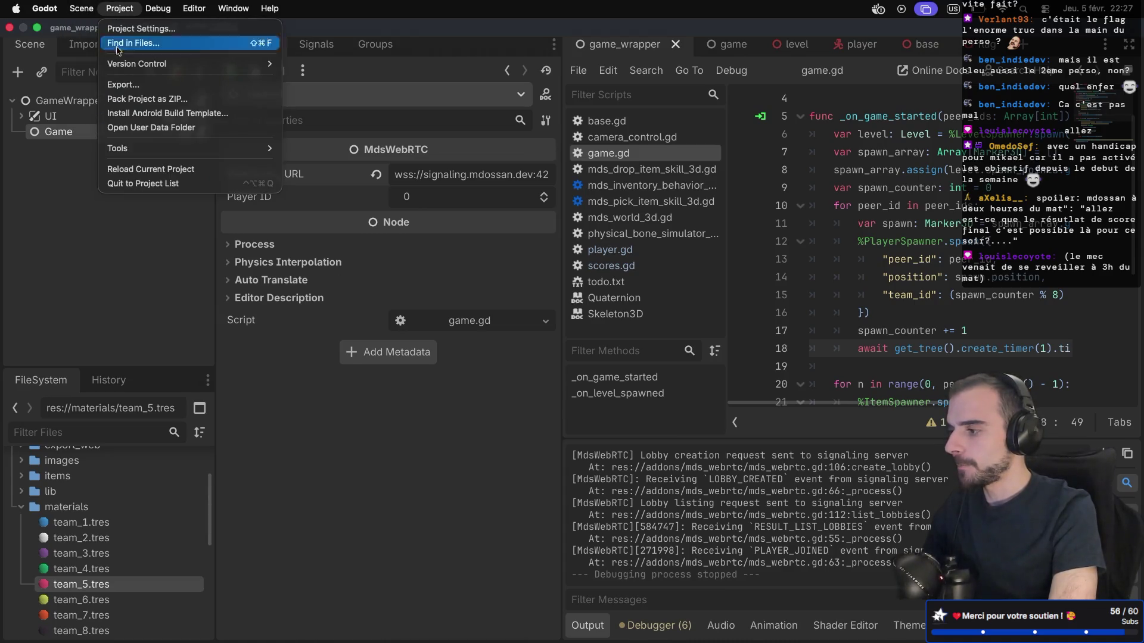
click(123, 85)
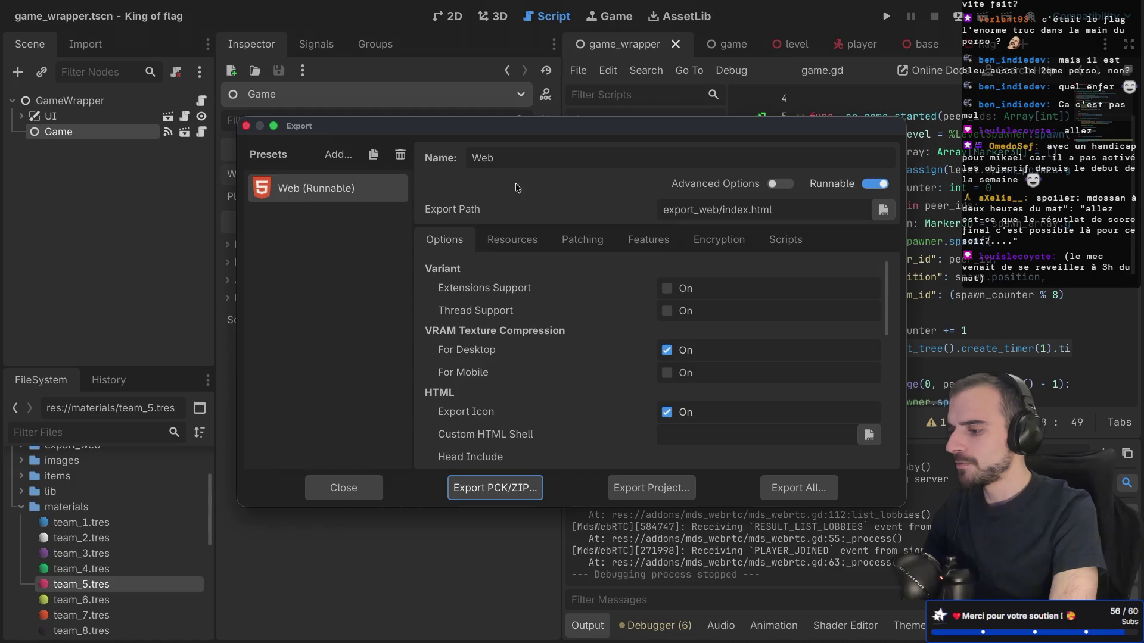
click(651, 489)
click(723, 569)
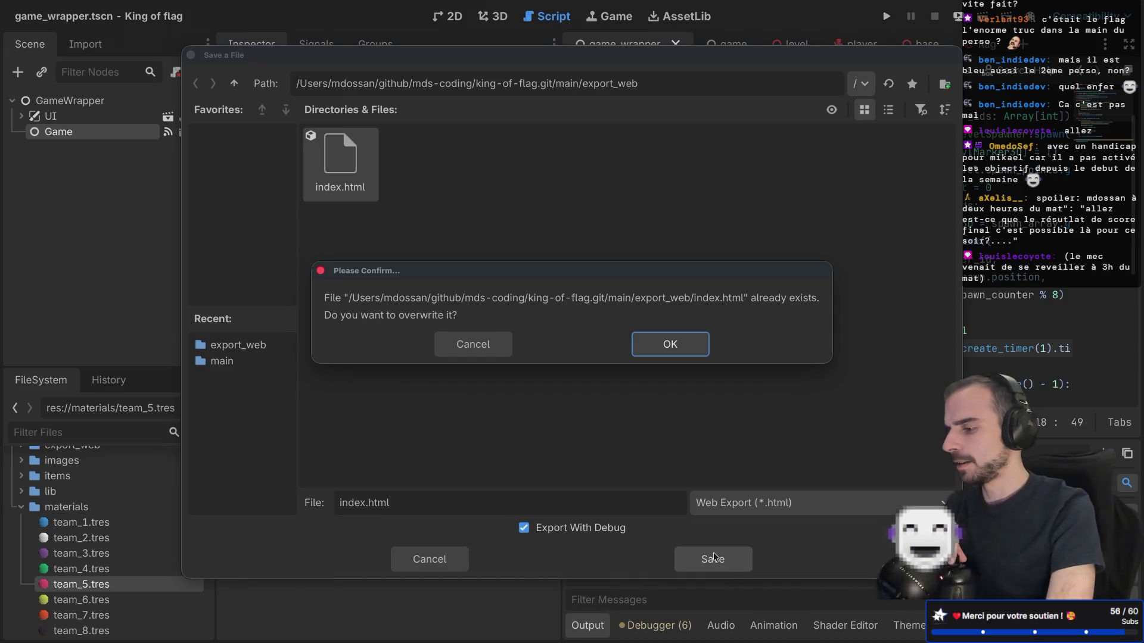
click(674, 356)
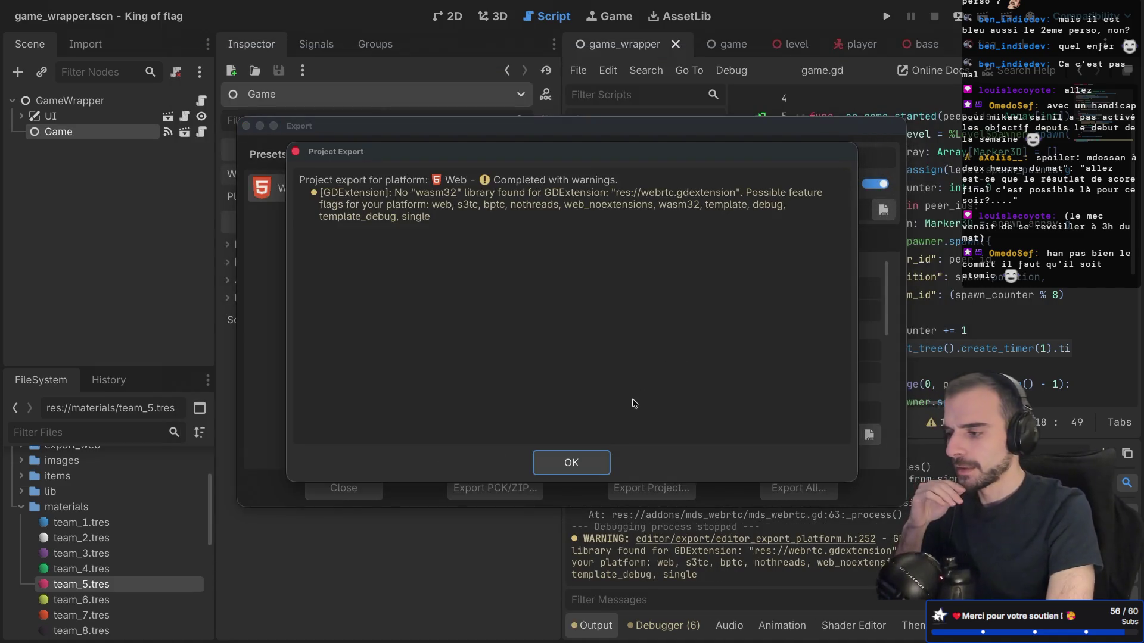
key(Return)
key(ctrl+Right)
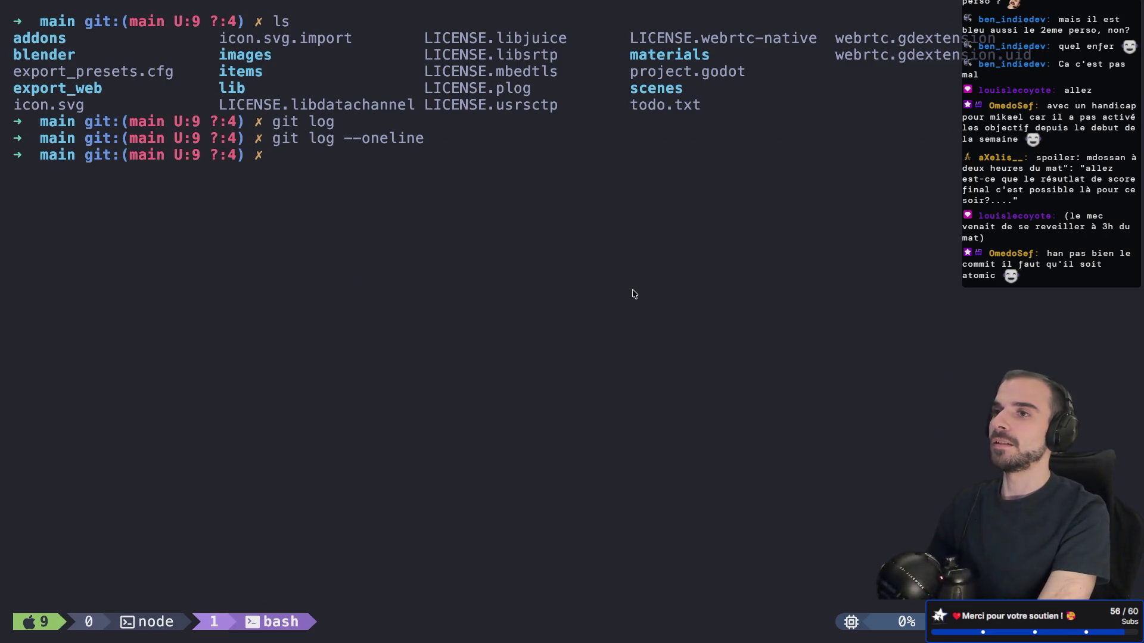
Clear the terminal, drop an unfinished git command, and list the project folder with ls
text(clear)
key(Return)
text(git s)
key(BackSpace)
key(BackSpace)
key(BackSpace)
key(BackSpace)
key(BackSpace)
text(git)
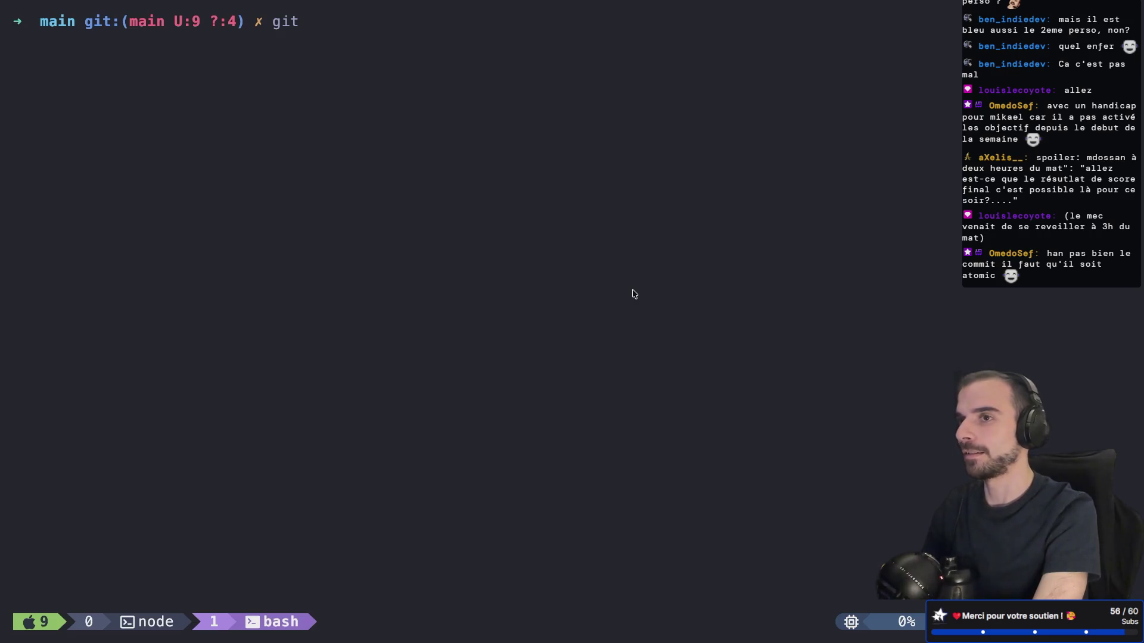
key(BackSpace)
key(BackSpace)
key(BackSpace)
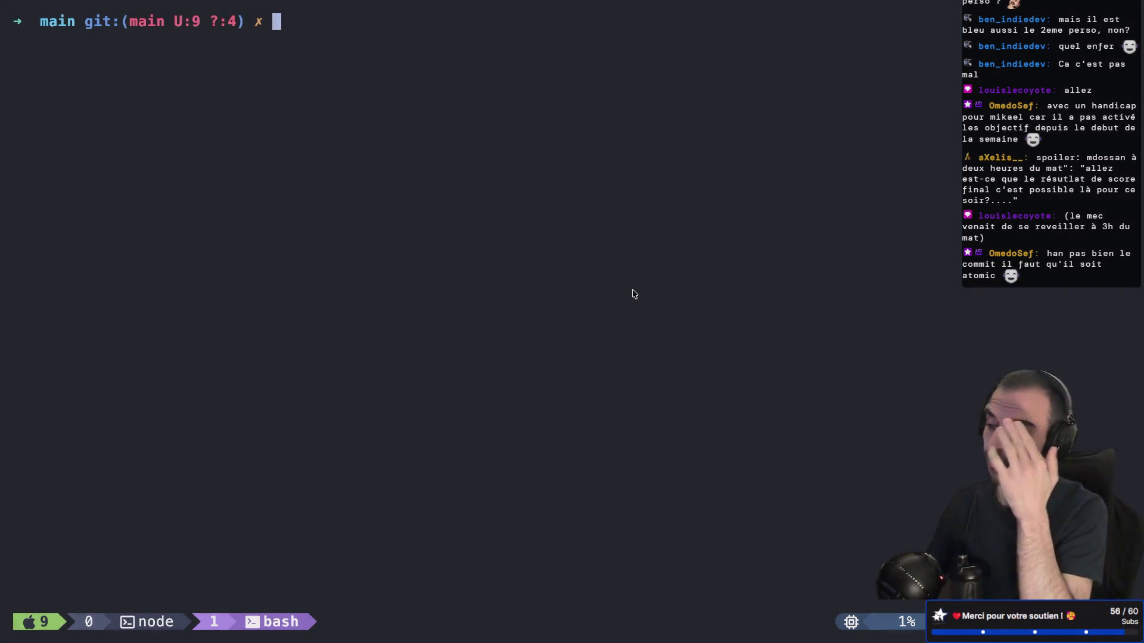
text(clea)
key(BackSpace)
key(BackSpace)
key(BackSpace)
key(BackSpace)
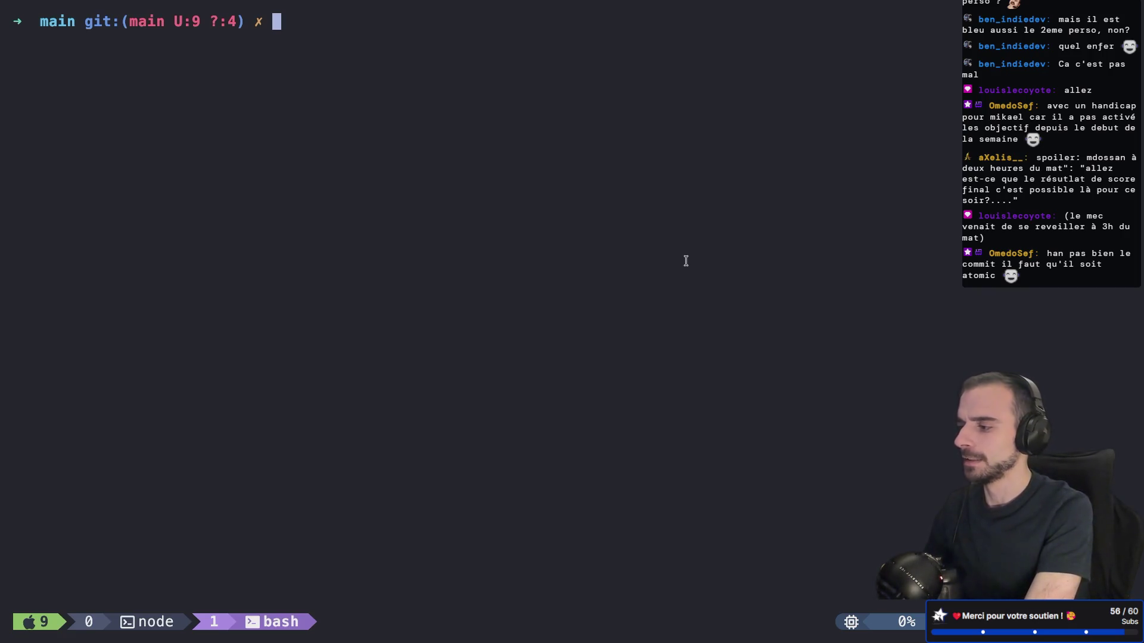
text(ls)
key(Return)
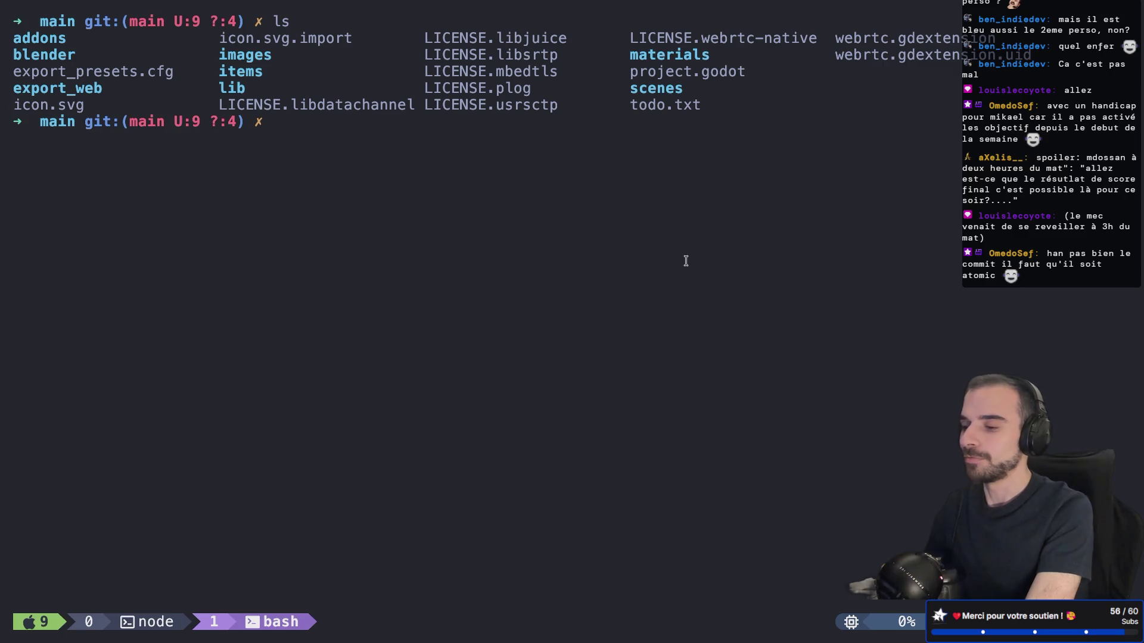
Peek into the addons folder, return to the main folder, then cd into export_web and list its files
text(cd s)
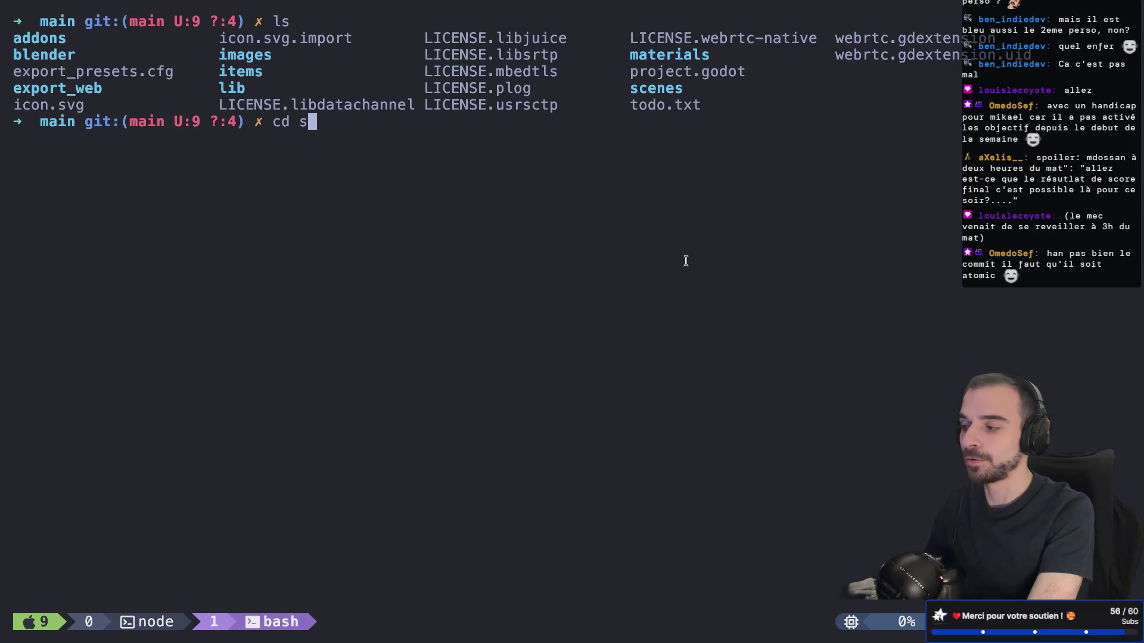
text(ad)
key(Tab)
key(Return)
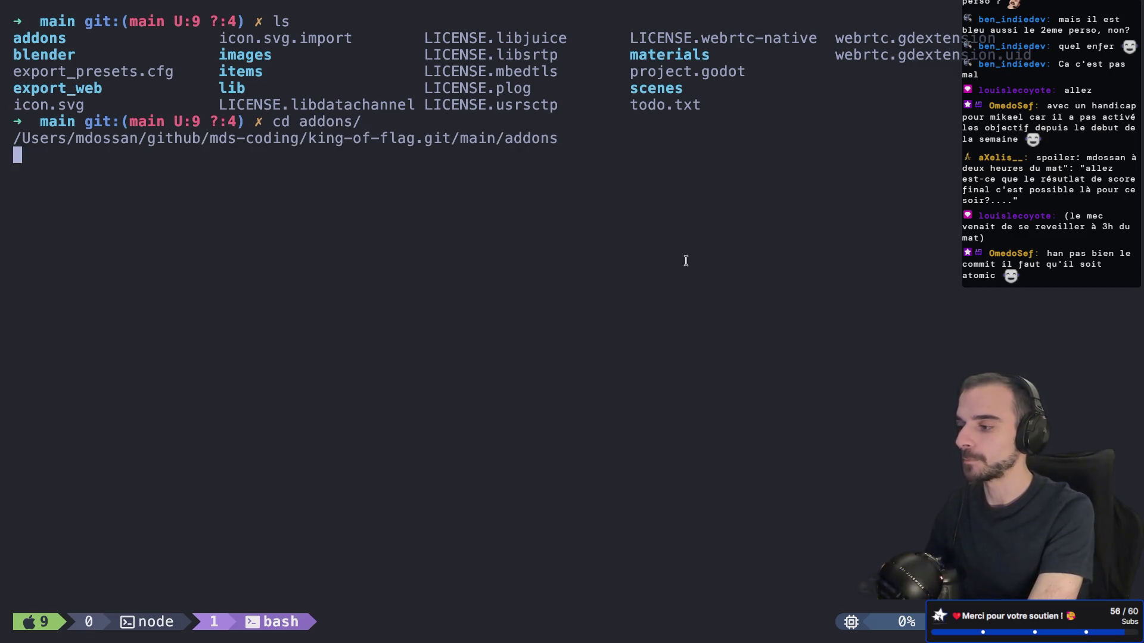
text(ls)
key(Return)
text(cd ..)
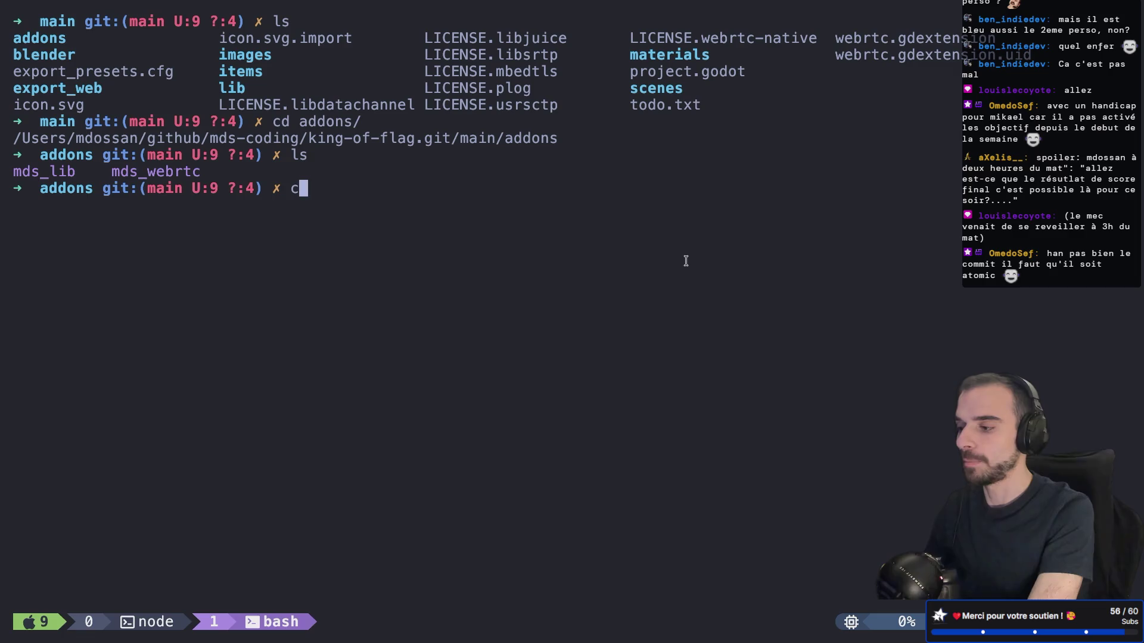
key(Return)
text(ls)
key(Return)
text(cd)
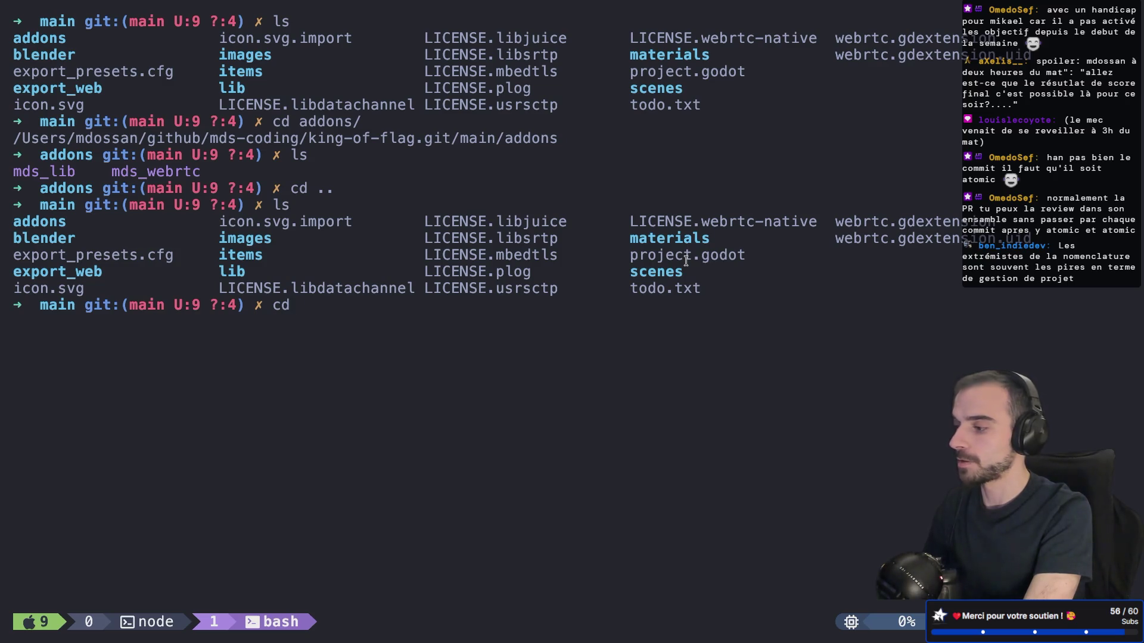
text(ex)
key(Tab)
text(w)
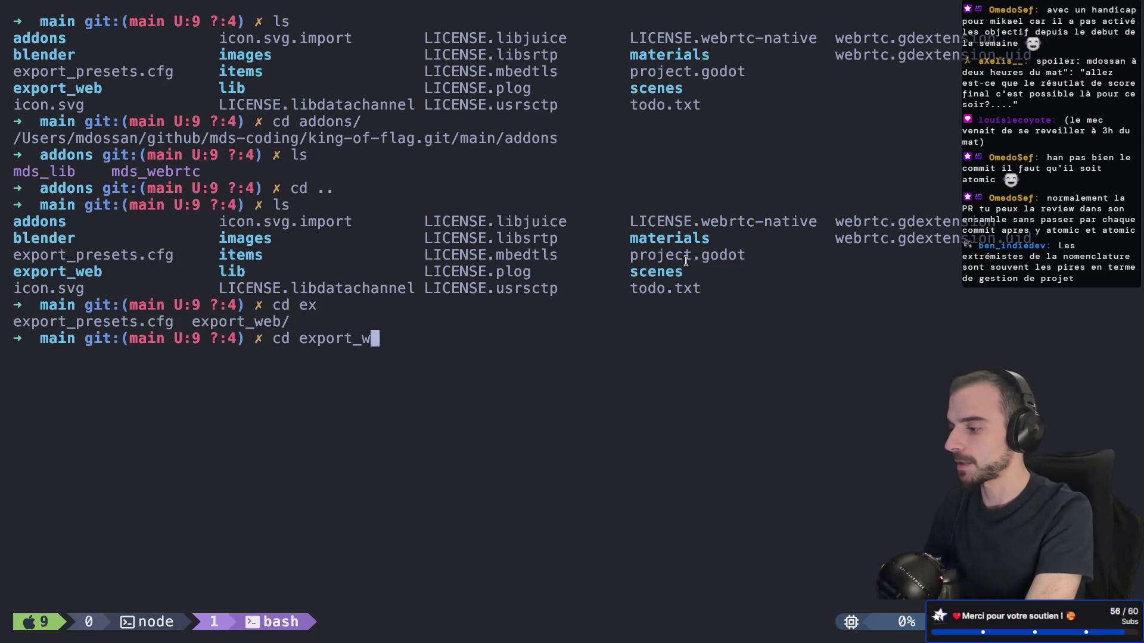
key(Tab)
key(Return)
text(ls)
key(Return)
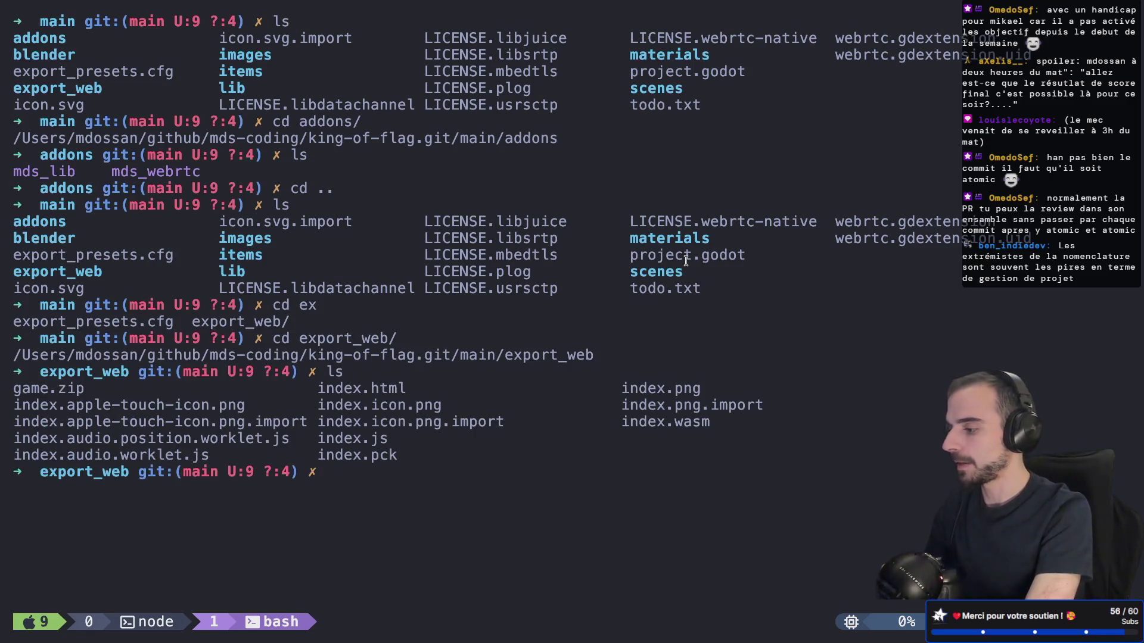
Delete the old game.zip with rm -rf and rebuild it with zip game.zip *
text(rm -rf game.zip)
key(Return)
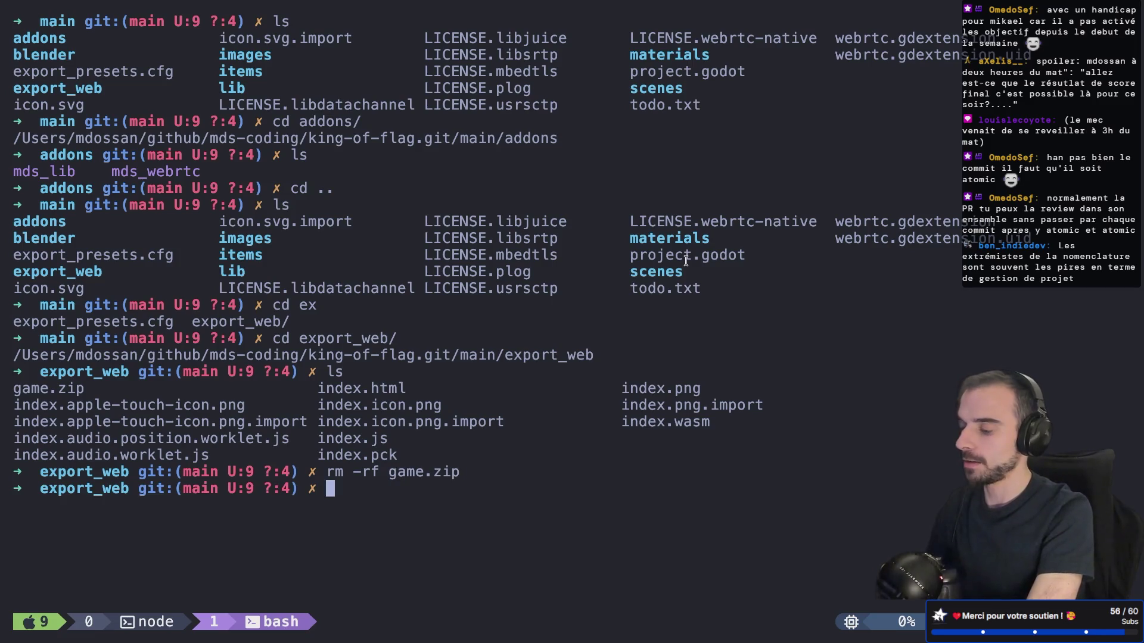
text(zip g)
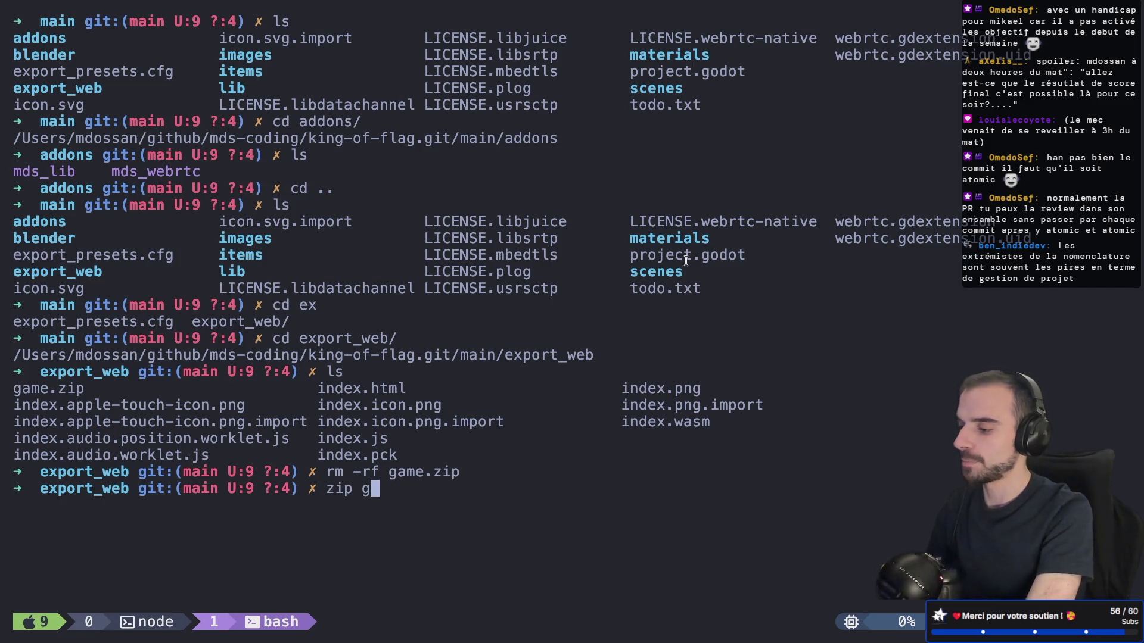
text(ame.zip)
key(BackSpace)
key(BackSpace)
key(BackSpace)
text(zip *)
key(Return)
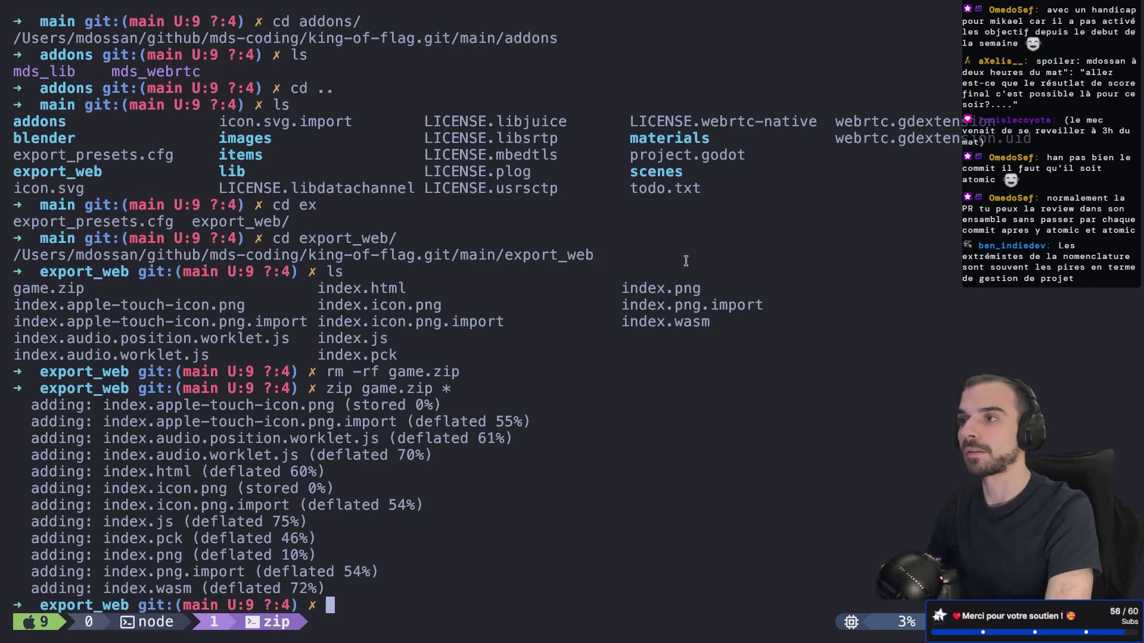
key(ctrl+Right)
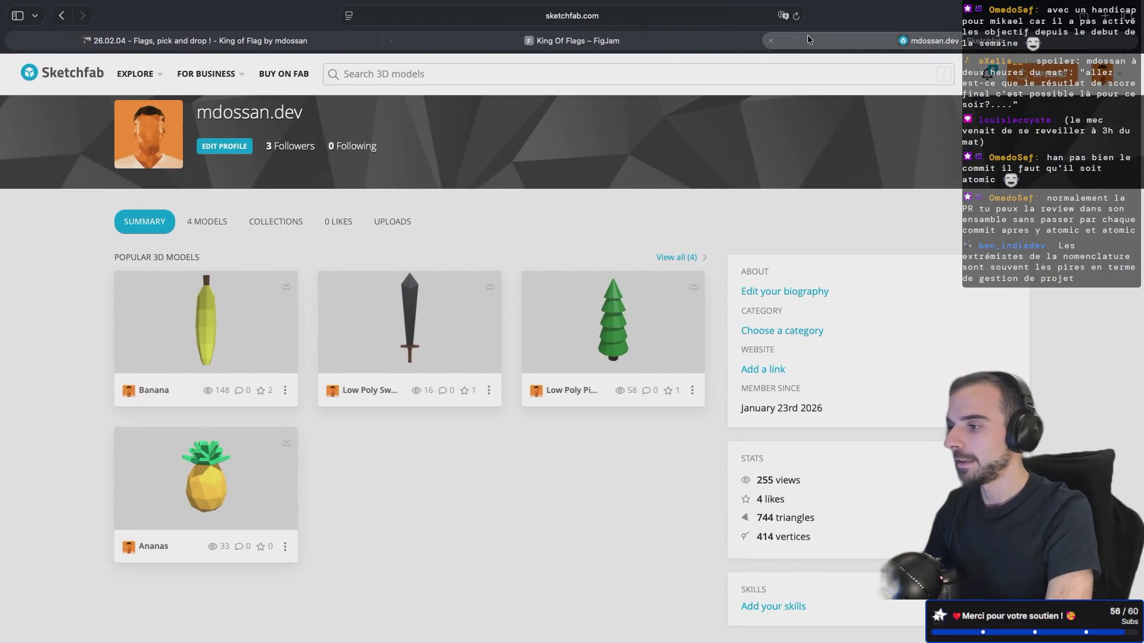
Open the King of Flag devlog tab, reload it, and pass the human verification check
click(250, 40)
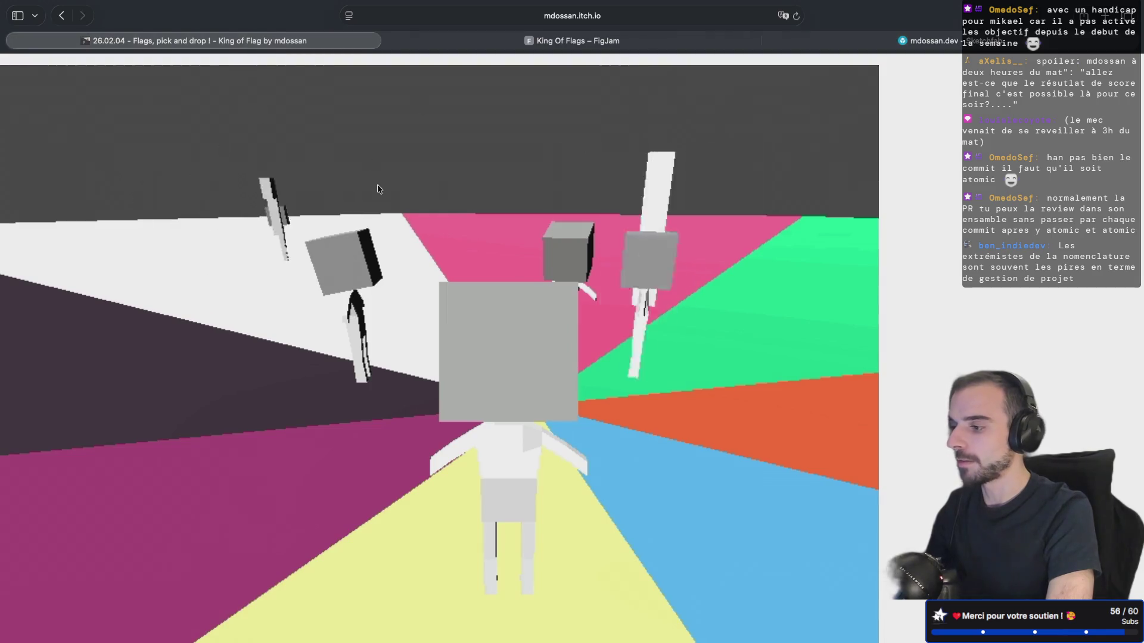
key(super+shift+backslash)
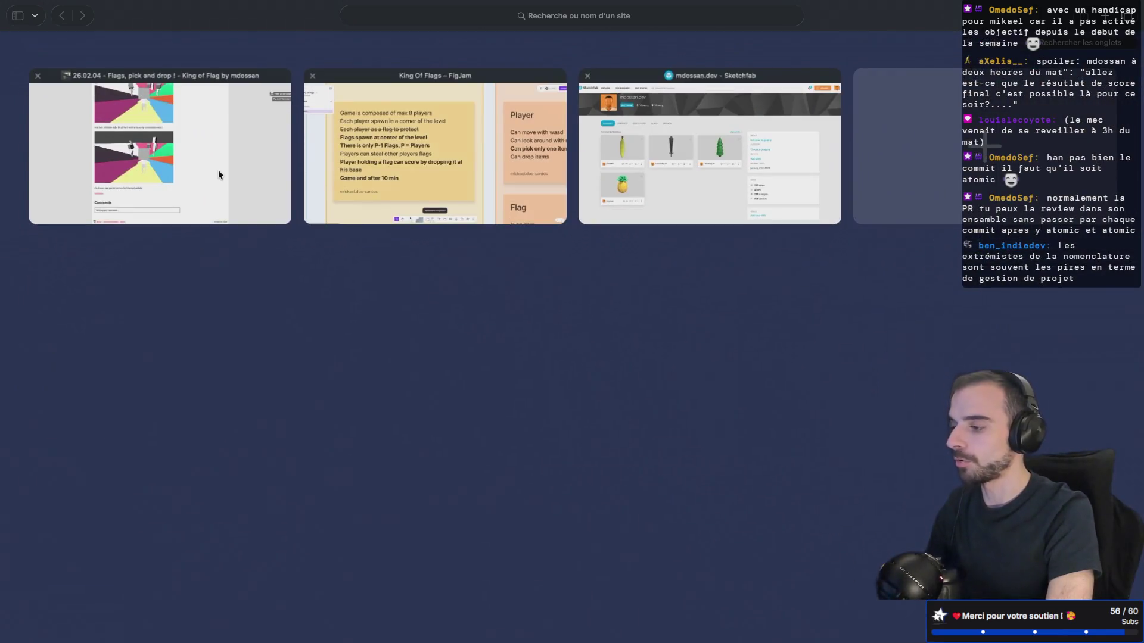
click(218, 170)
scroll(346, 163, up, 5)
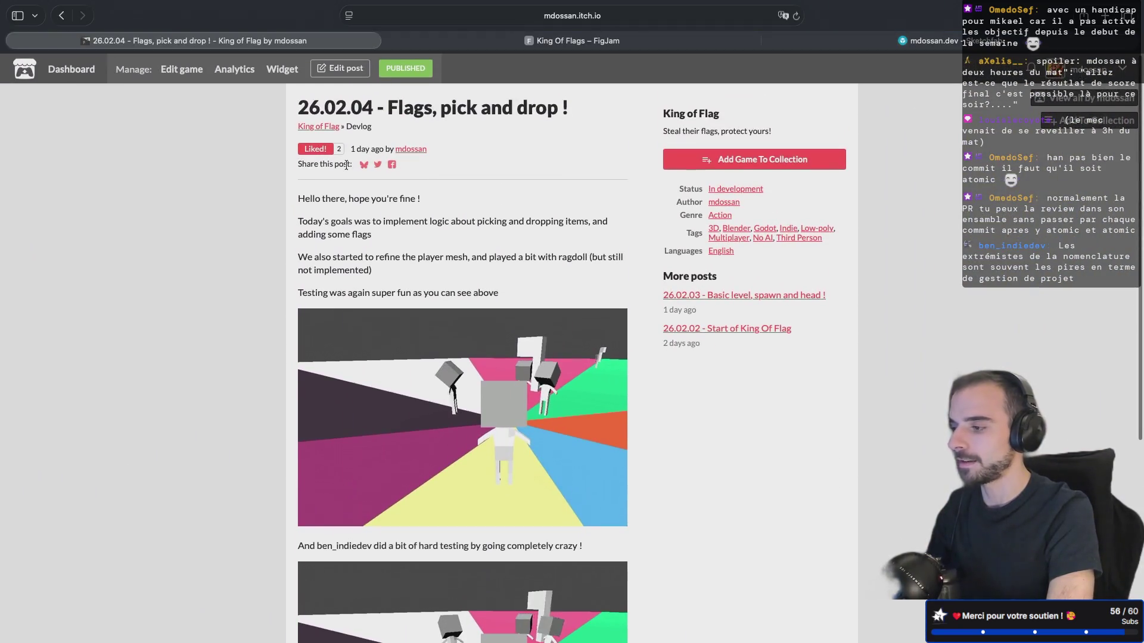
scroll(398, 322, down, 5)
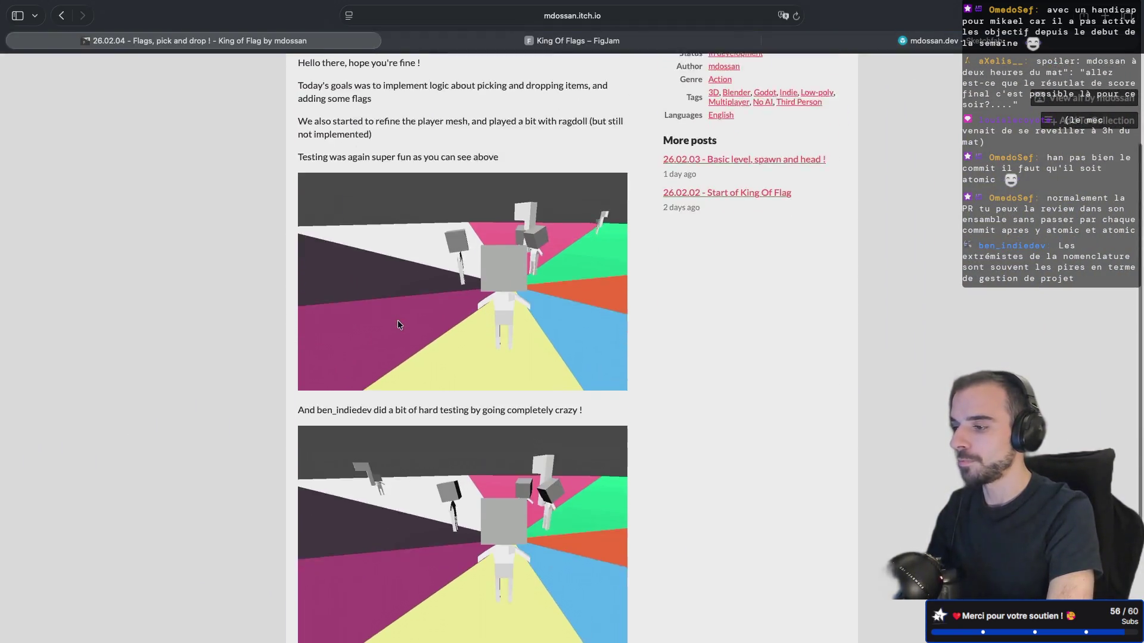
scroll(398, 320, up, 5)
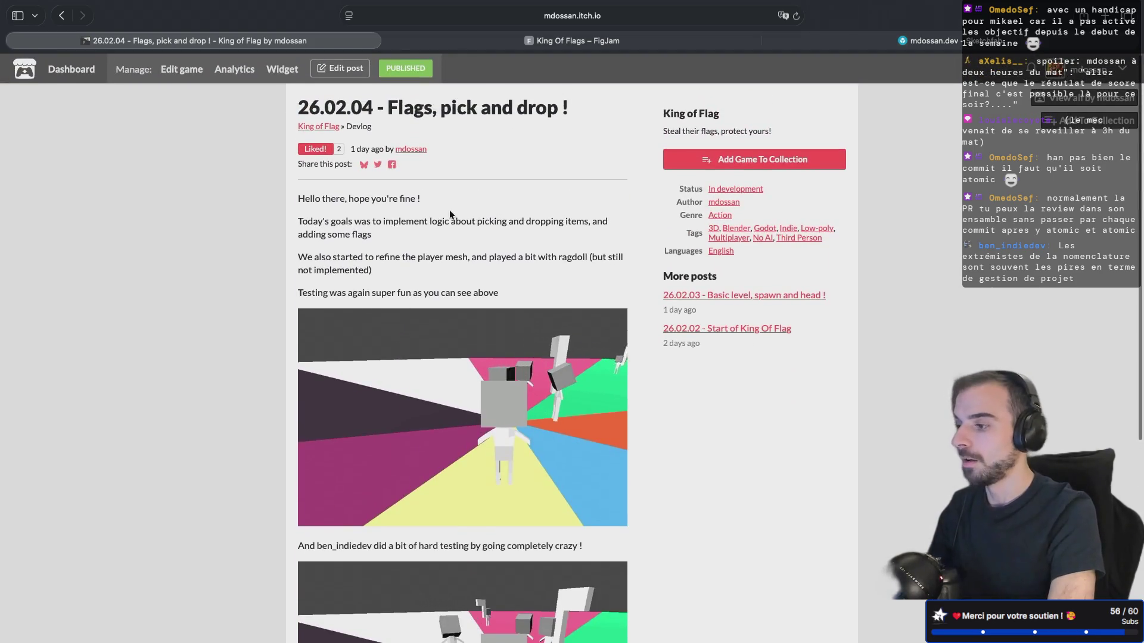
key(super+r)
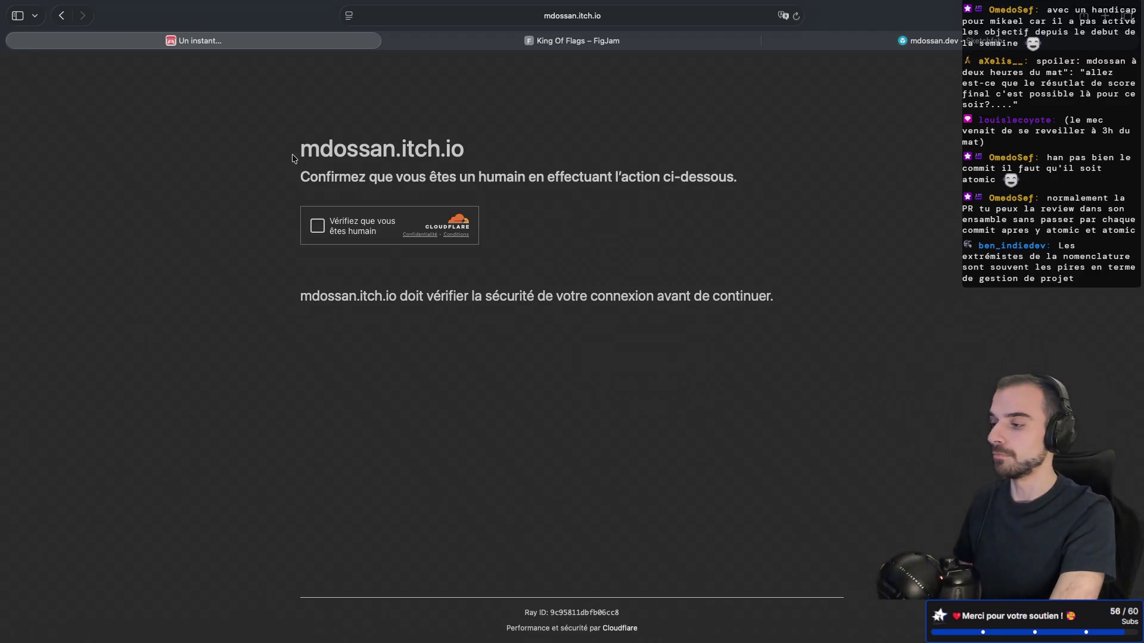
click(317, 226)
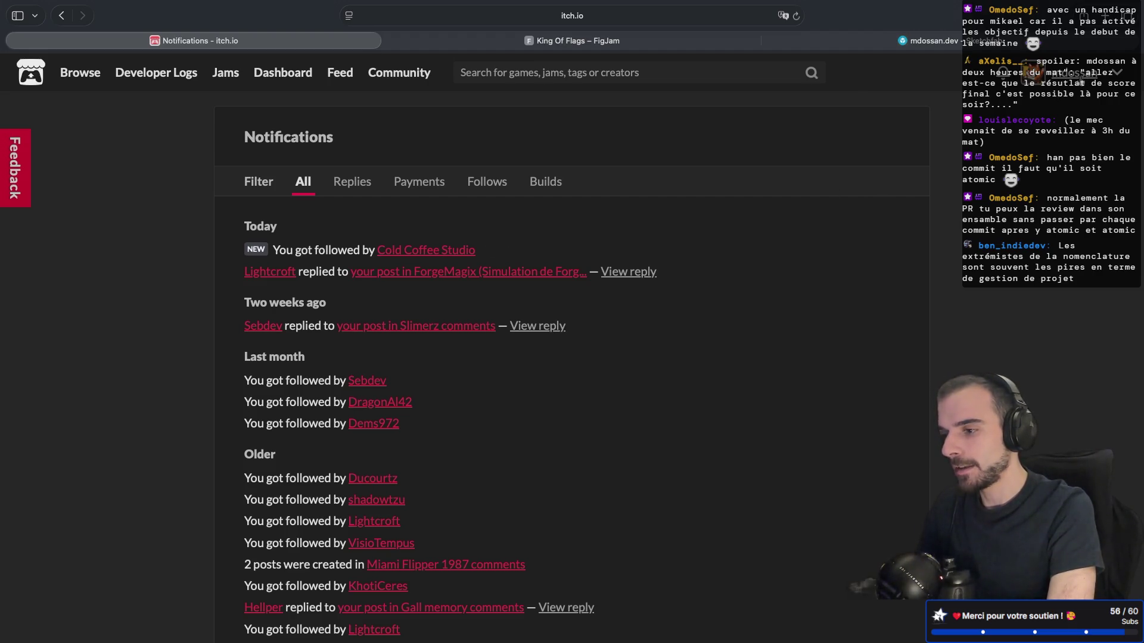
Go to the Creator Dashboard via the account menu and open King of Flag's Edit game page
click(1075, 73)
click(1039, 219)
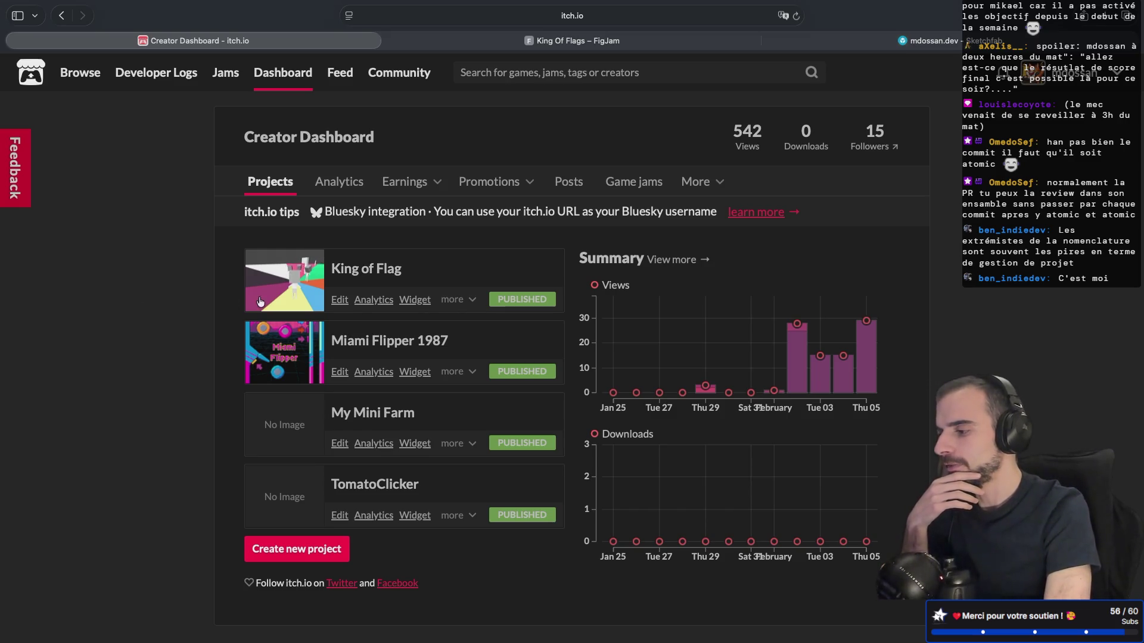
click(368, 271)
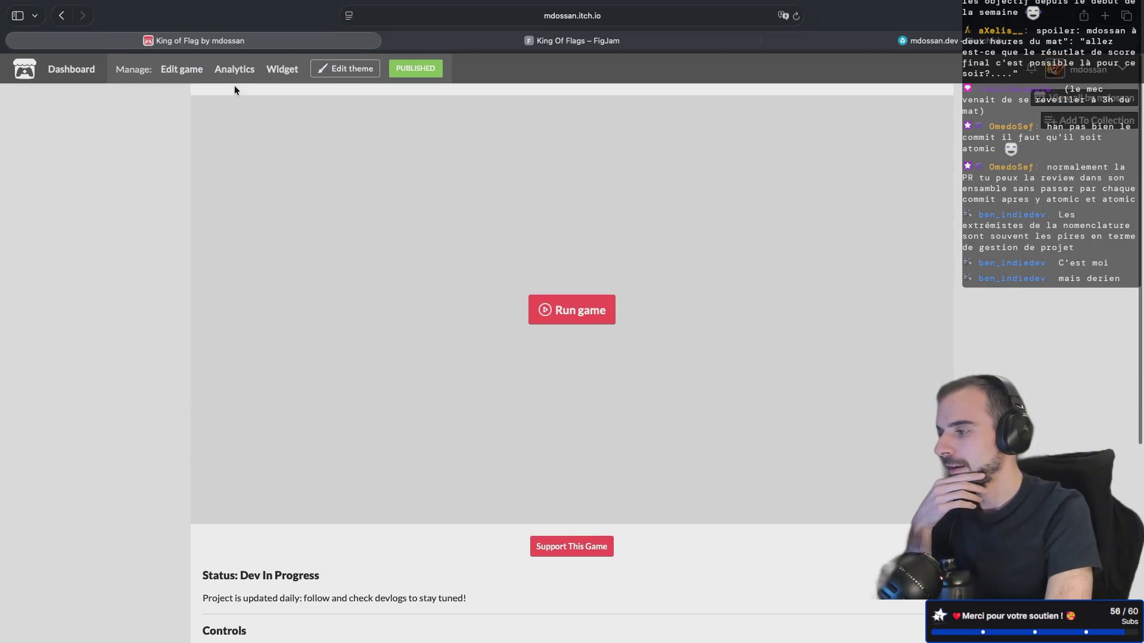
click(185, 73)
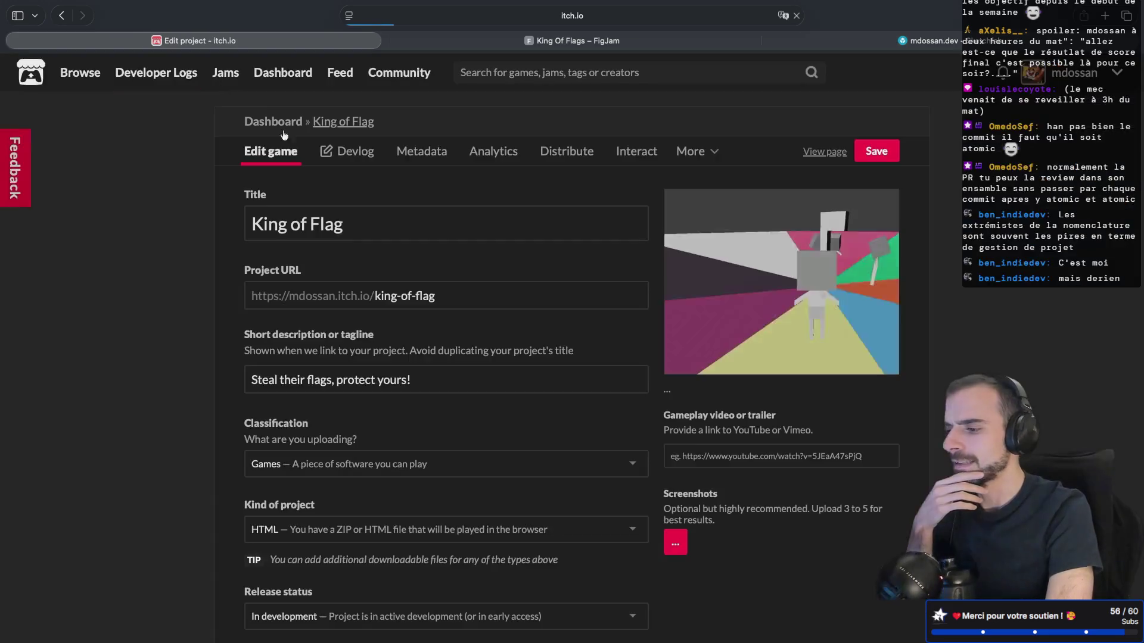
Upload game.zip from king-of-flag.git/main/export_web as the new build
scroll(593, 482, down, 20)
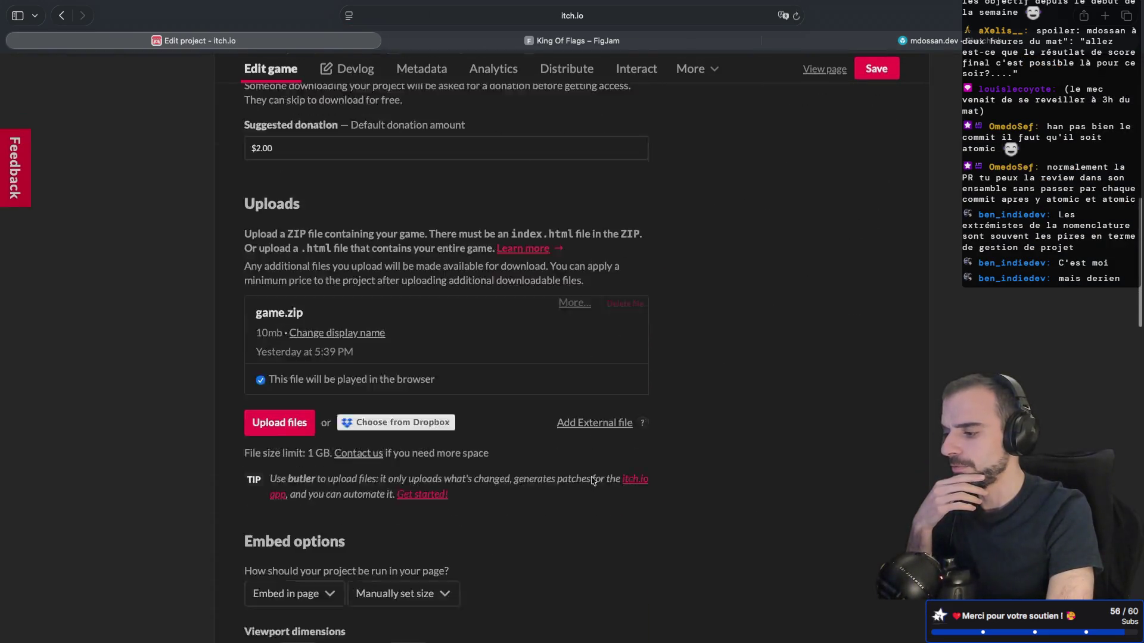
scroll(593, 482, up, 7)
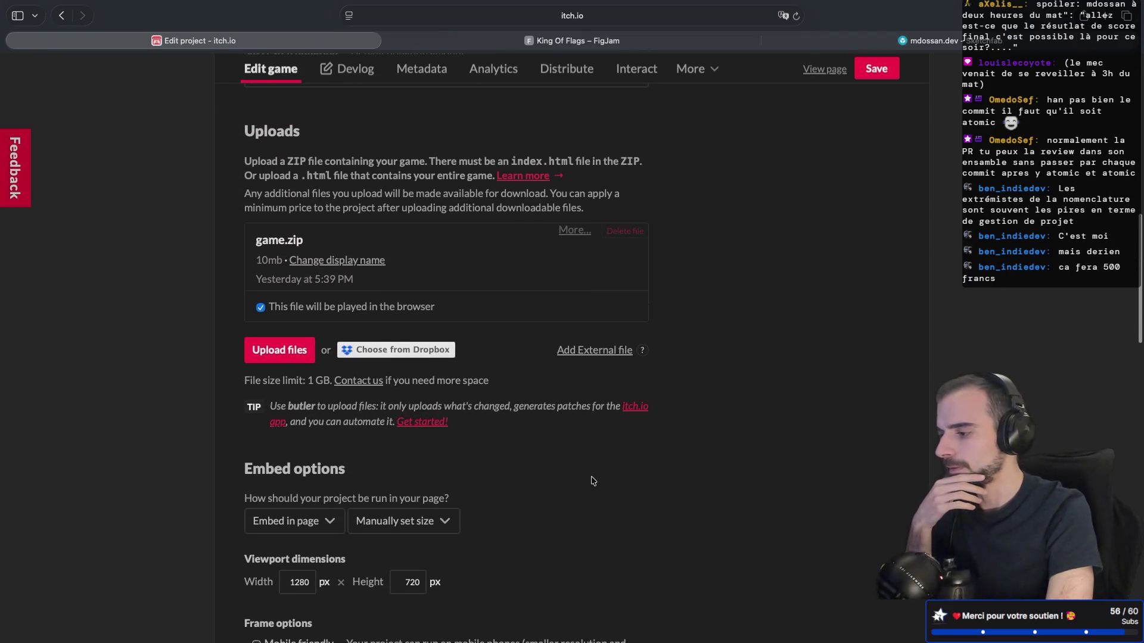
click(289, 360)
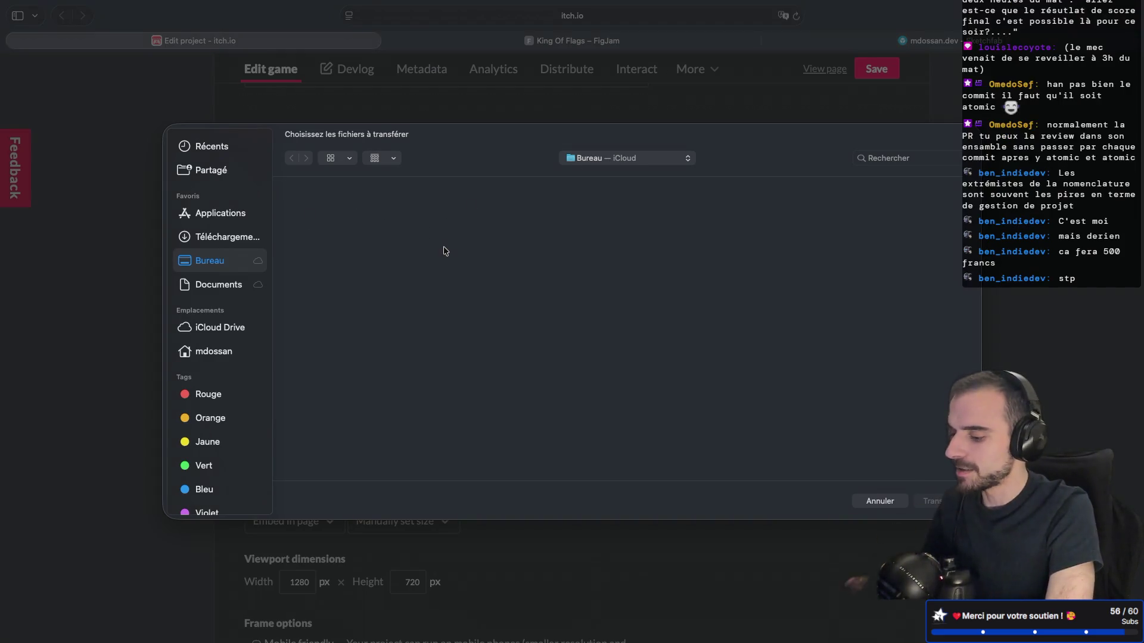
key(super+shift+h)
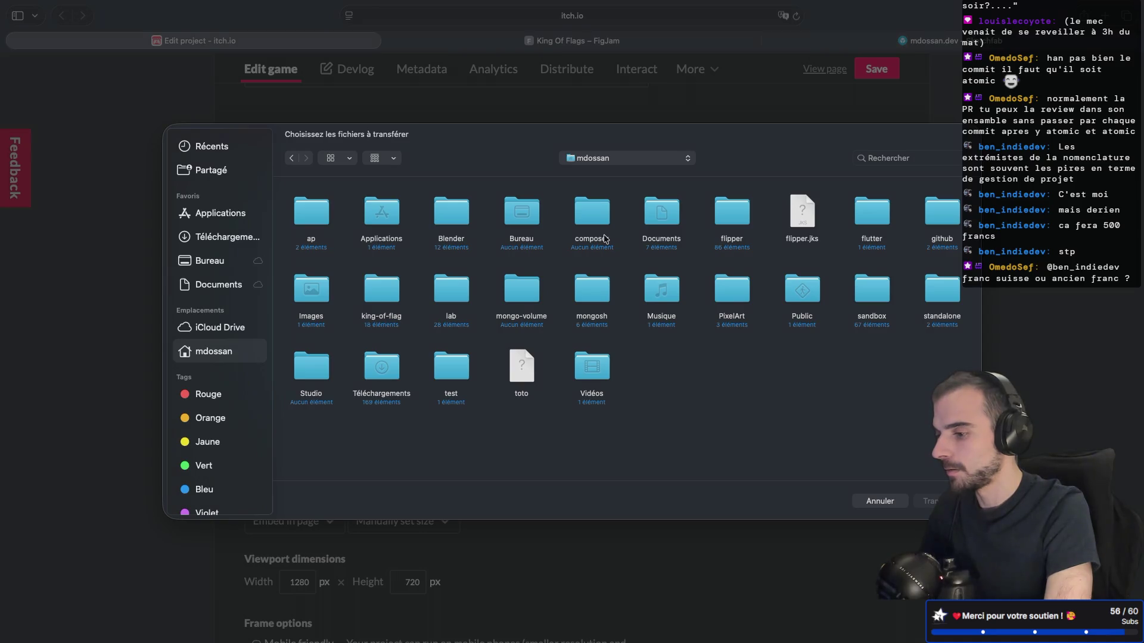
double_click(943, 219)
double_click(392, 223)
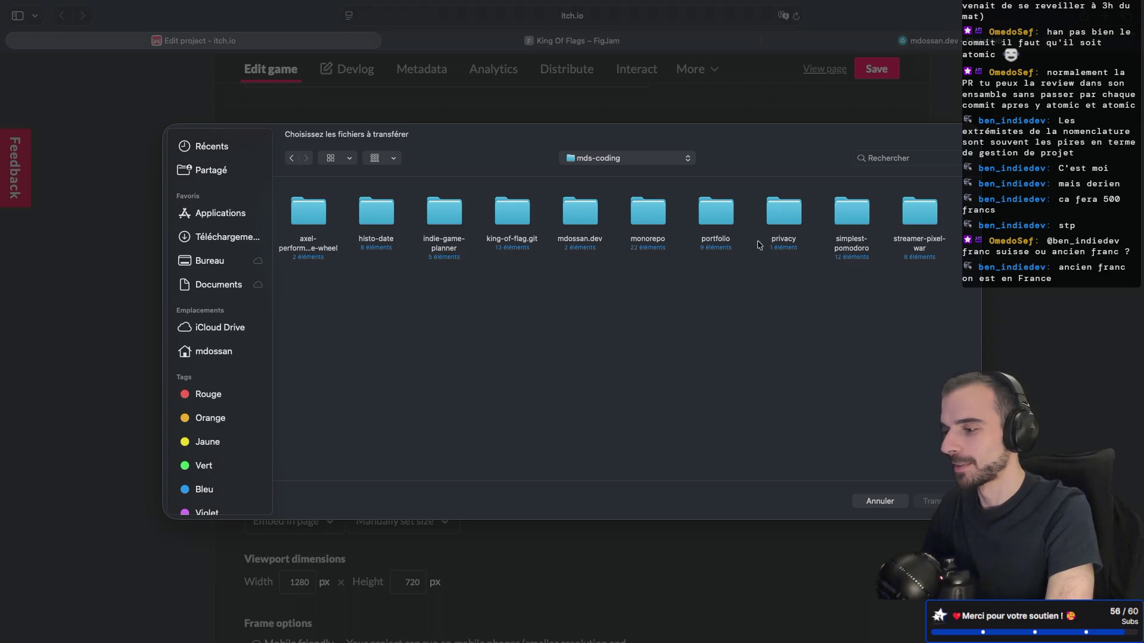
double_click(510, 215)
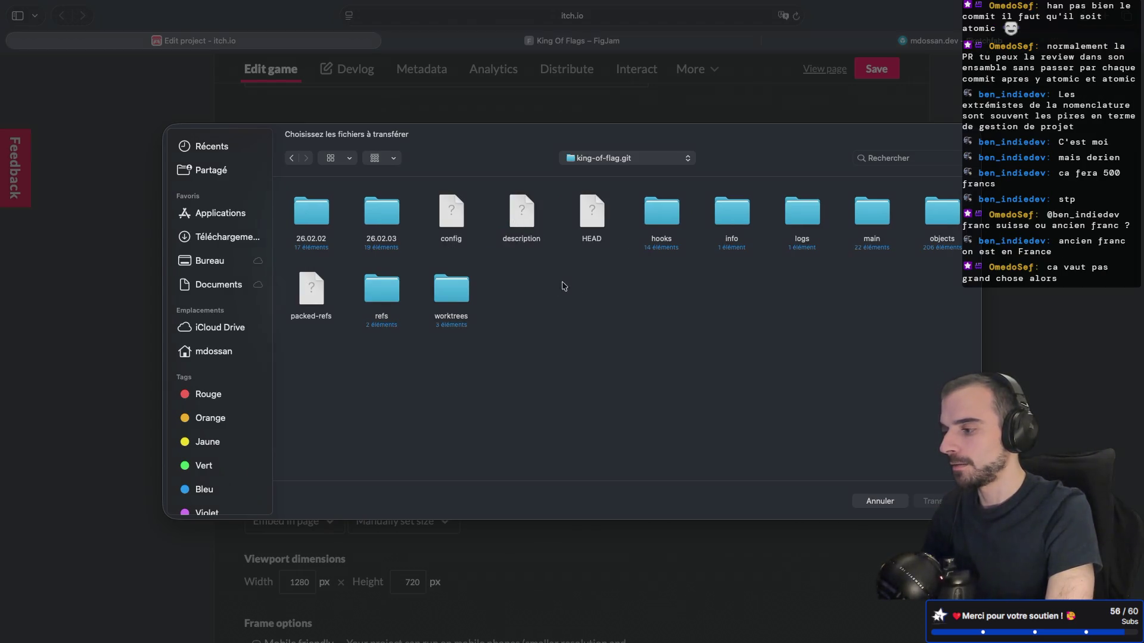
double_click(877, 218)
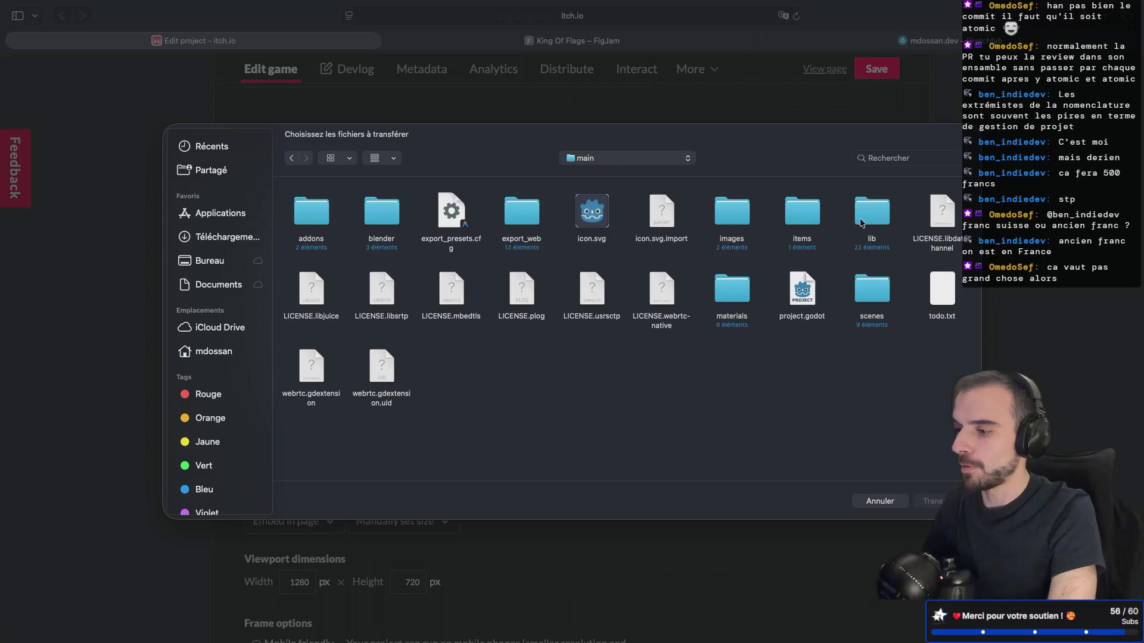
double_click(521, 212)
double_click(316, 217)
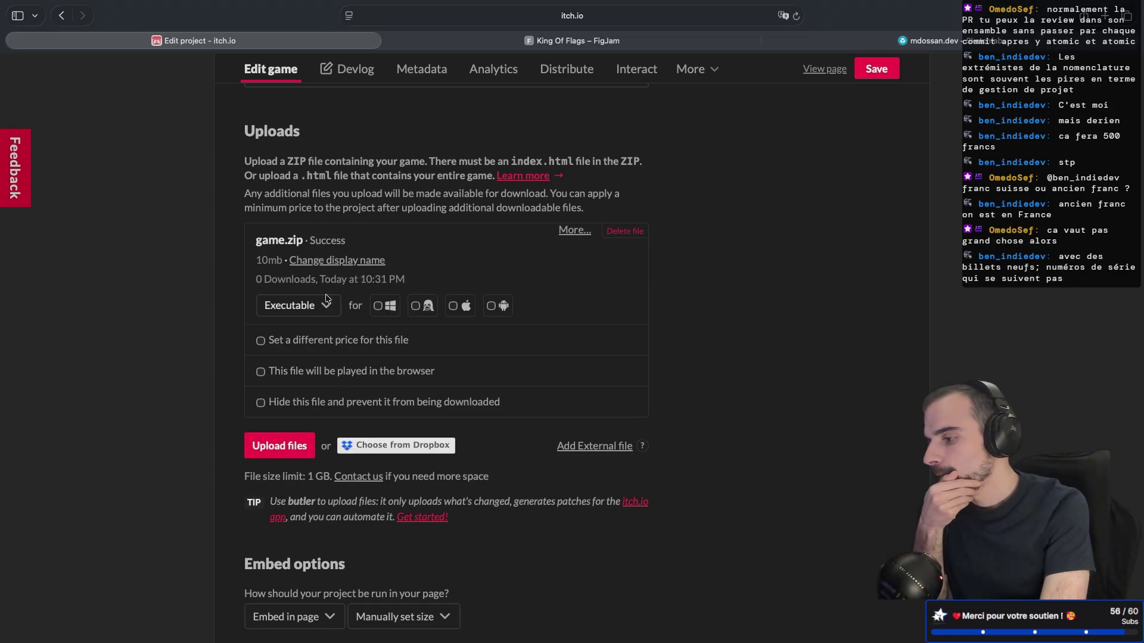
Mark game.zip as played in the browser and save the project
click(260, 372)
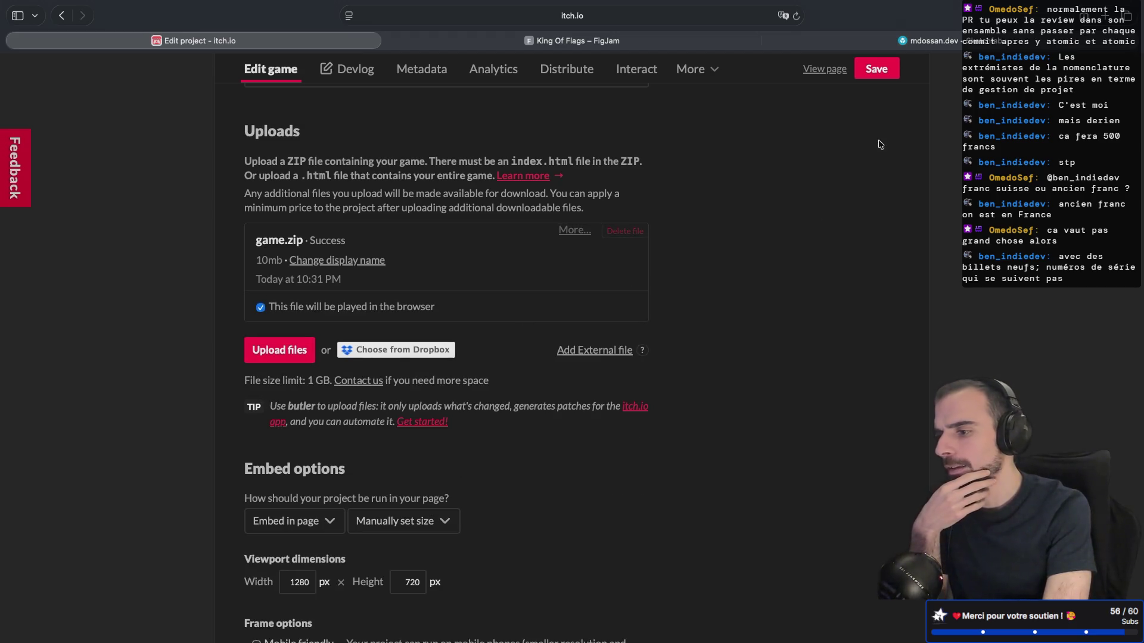
click(874, 76)
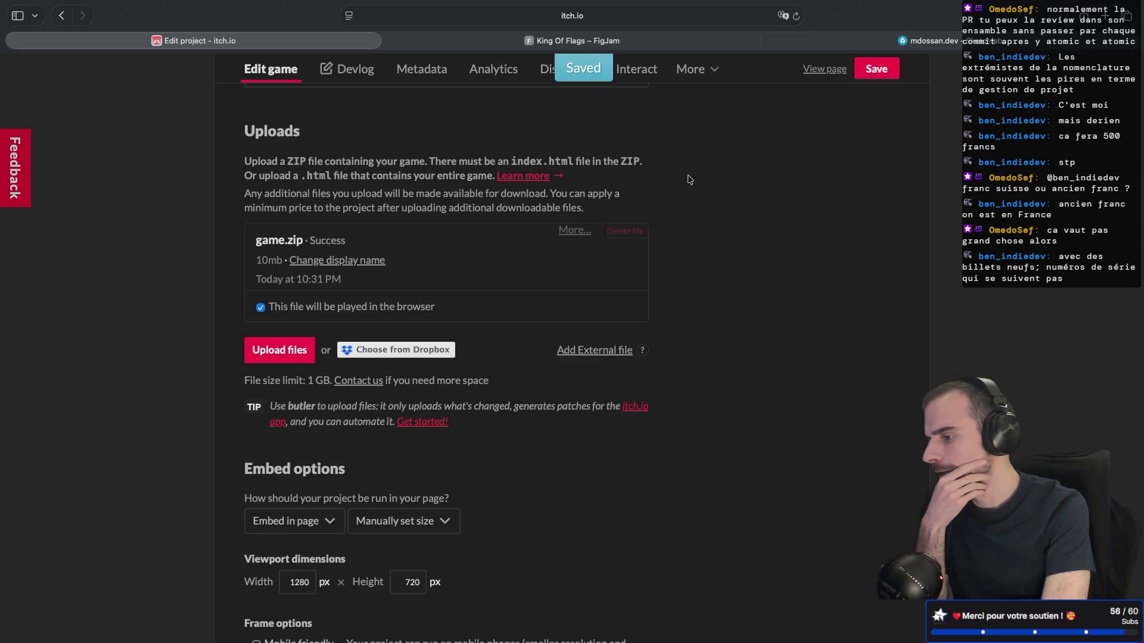
mouse_move(741, 289)
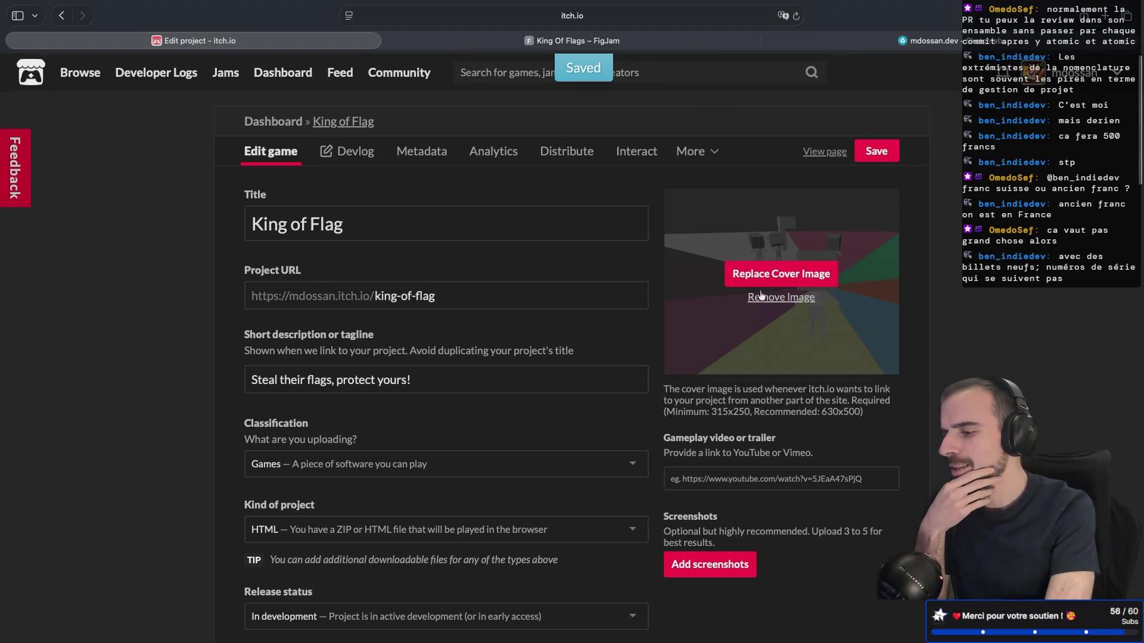
Open the public King of Flag page and run the new web build to its lobby menu
click(341, 125)
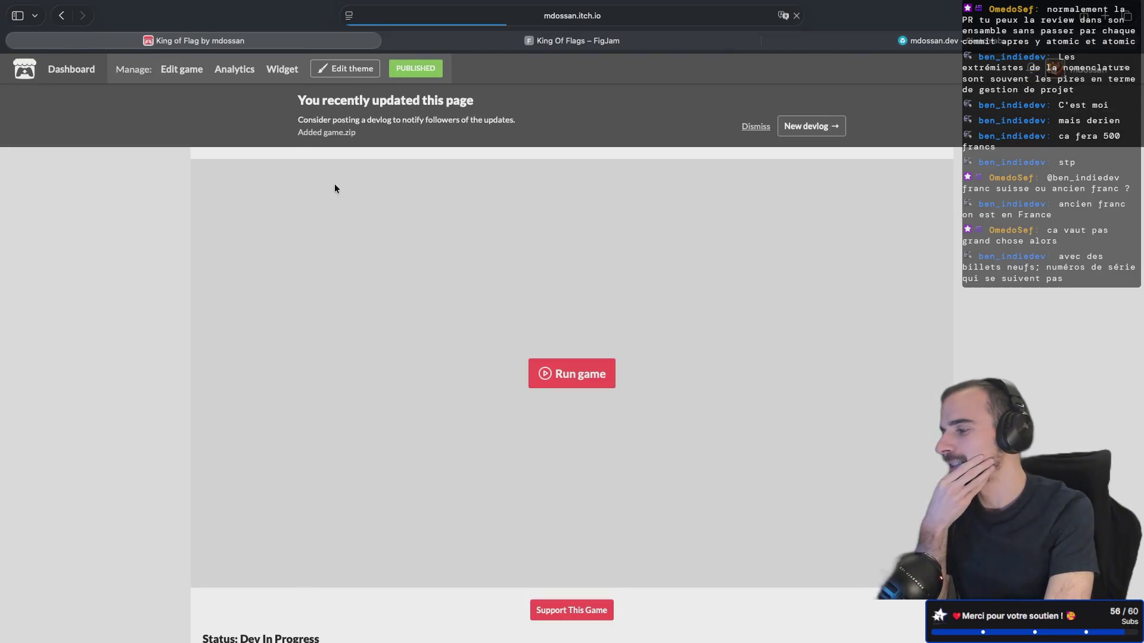
scroll(481, 430, down, 2)
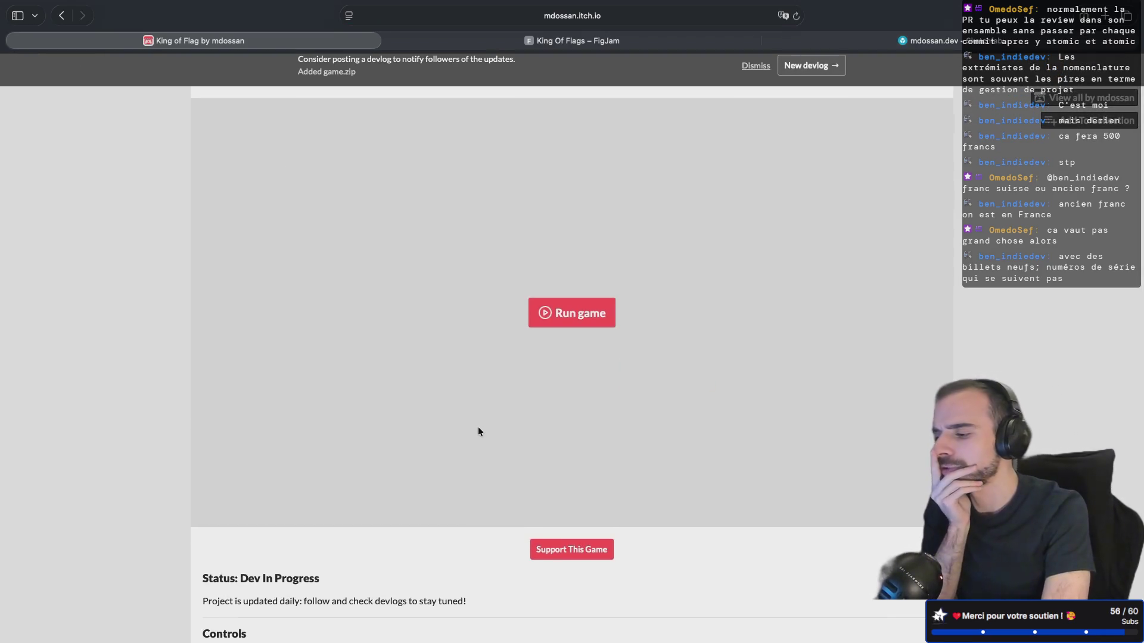
click(560, 312)
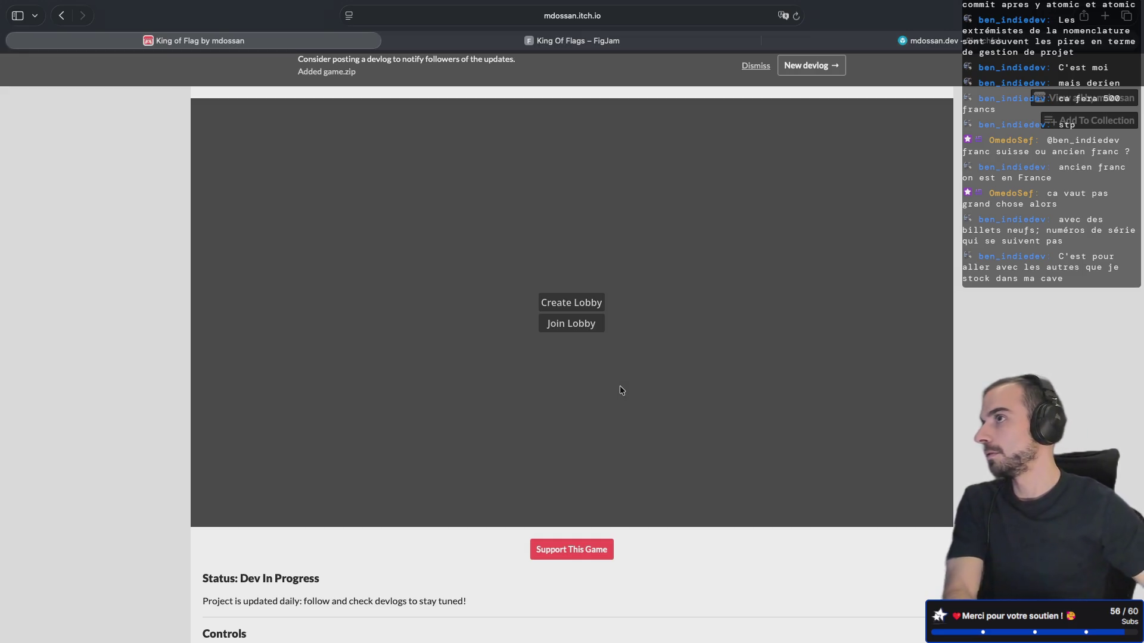
Host a King of Flag lobby and start the match once seven players have joined
click(587, 299)
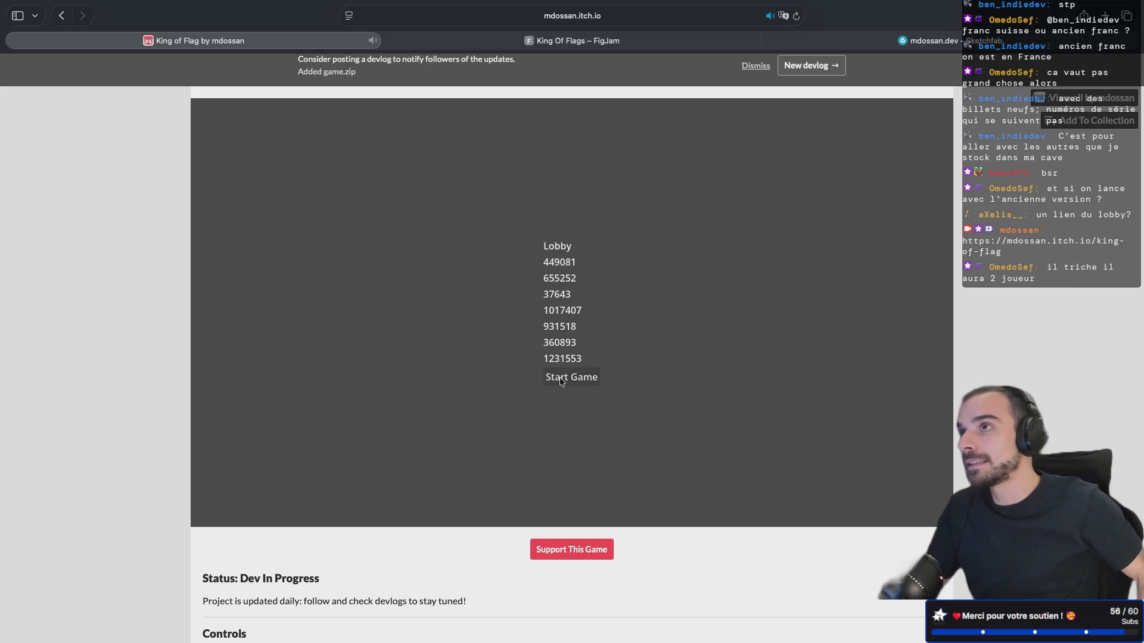
click(559, 377)
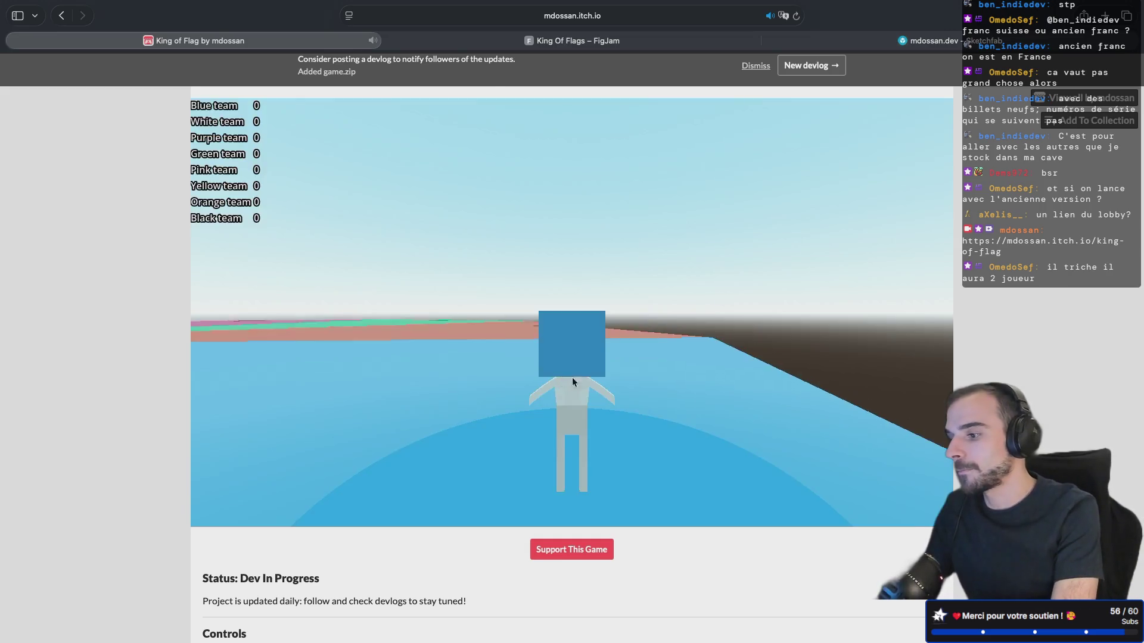
Walk the player off the spawn circle across the field, turning left toward the purple zone
key(w)
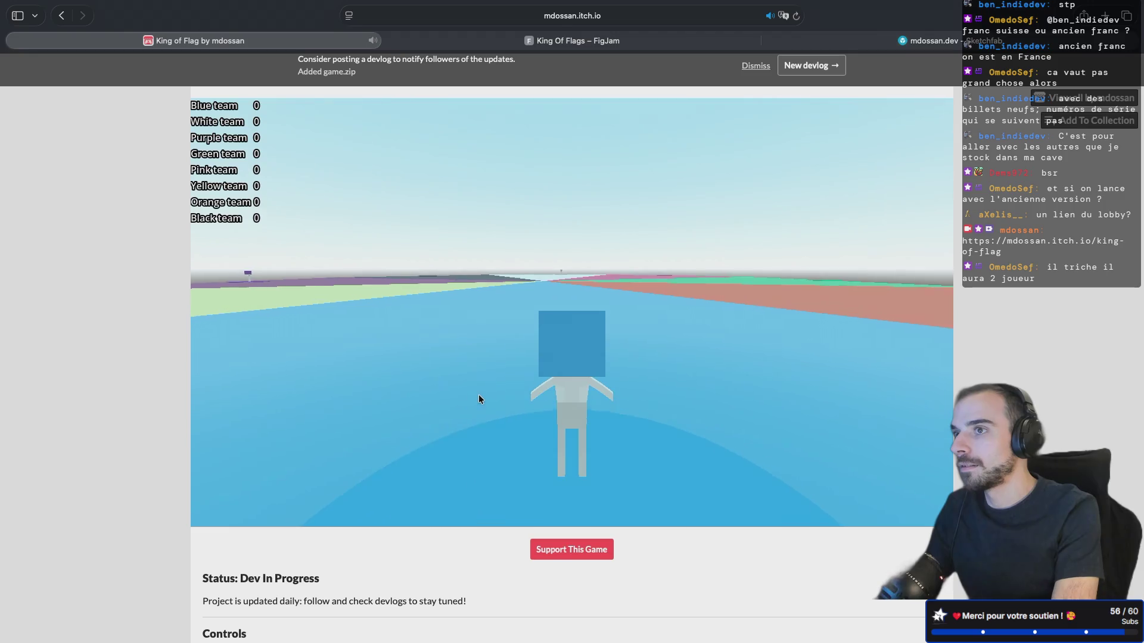
key(w)
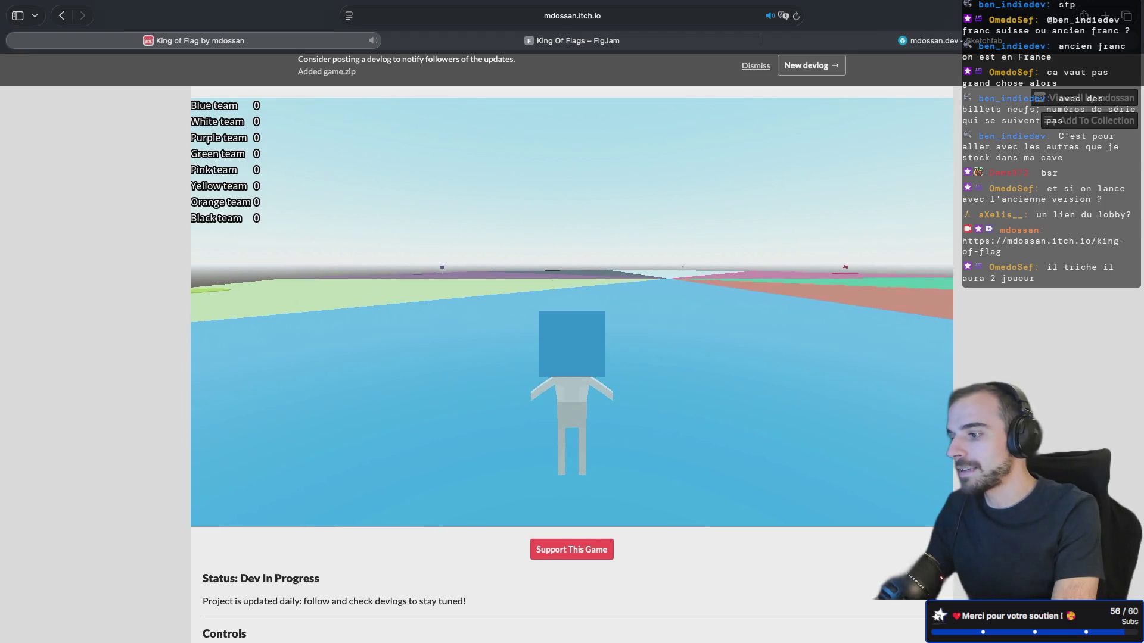
key(w)
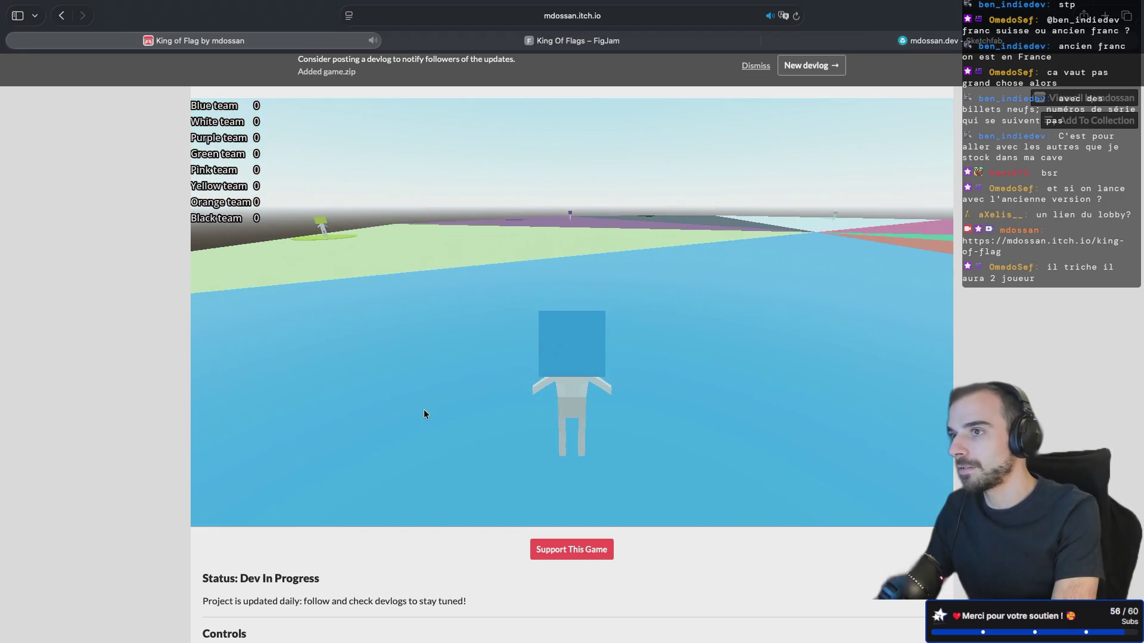
key(w)
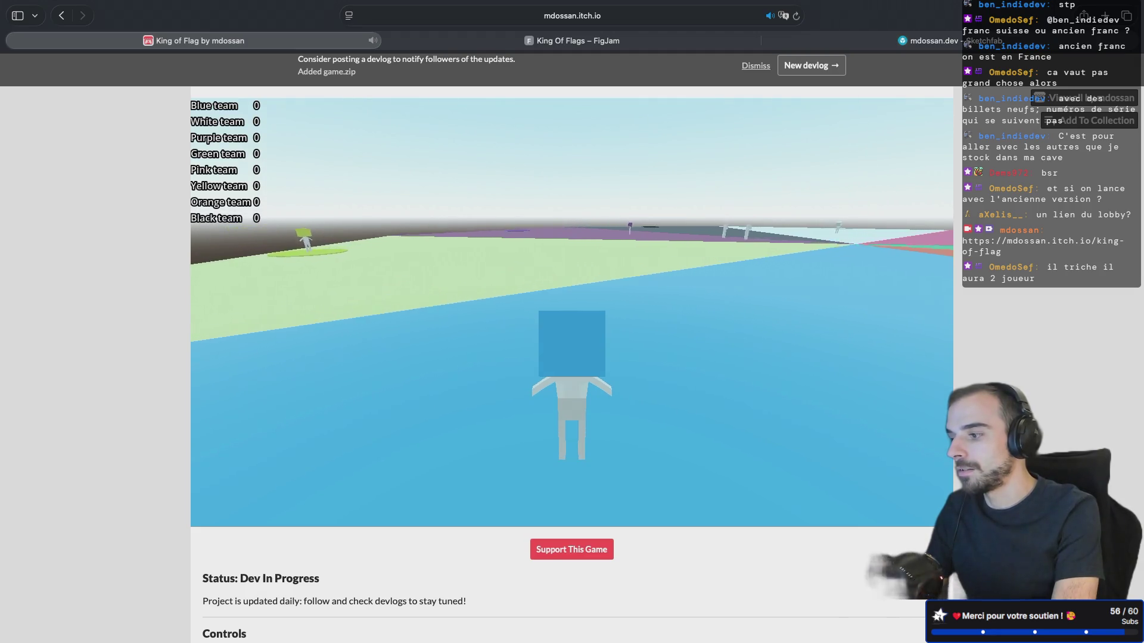
key(w)
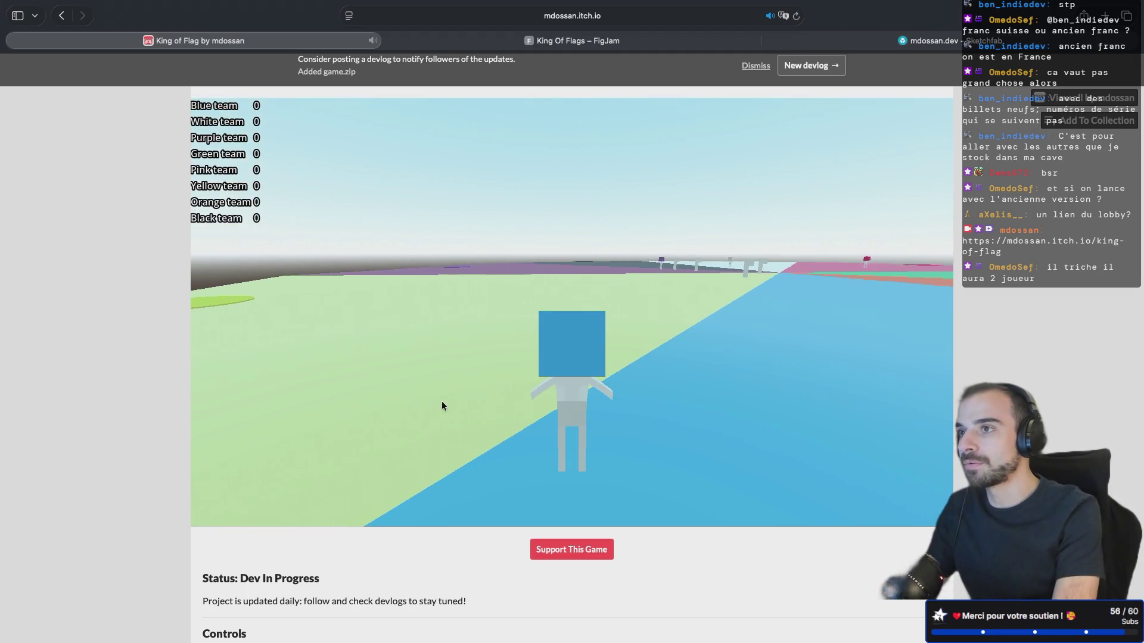
key(w)
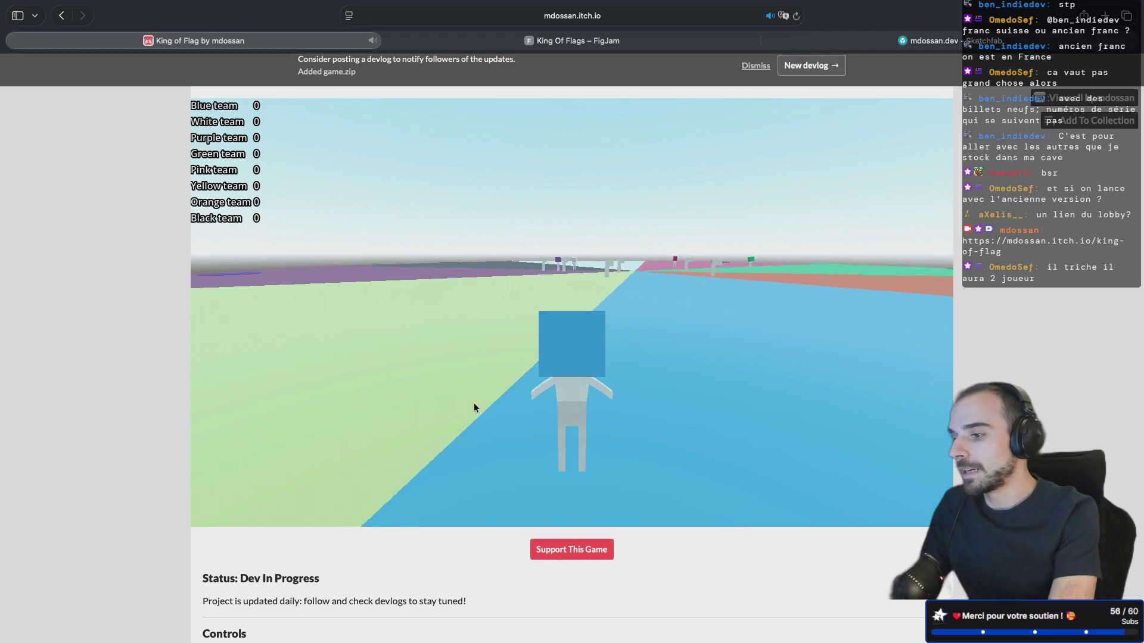
key(w)
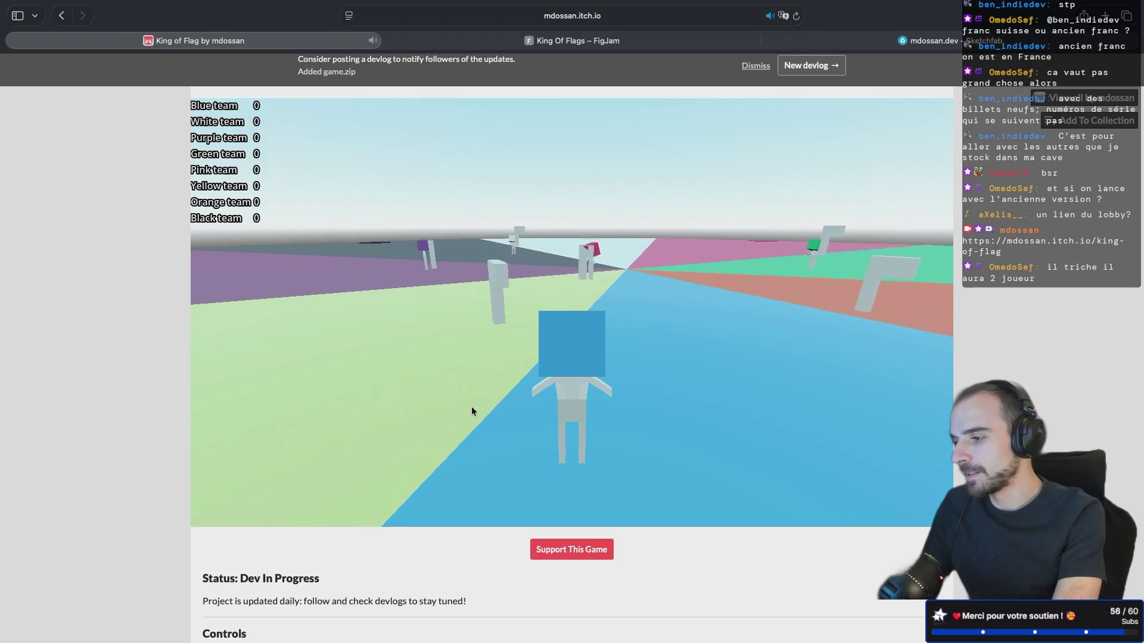
key(a)
key(w)
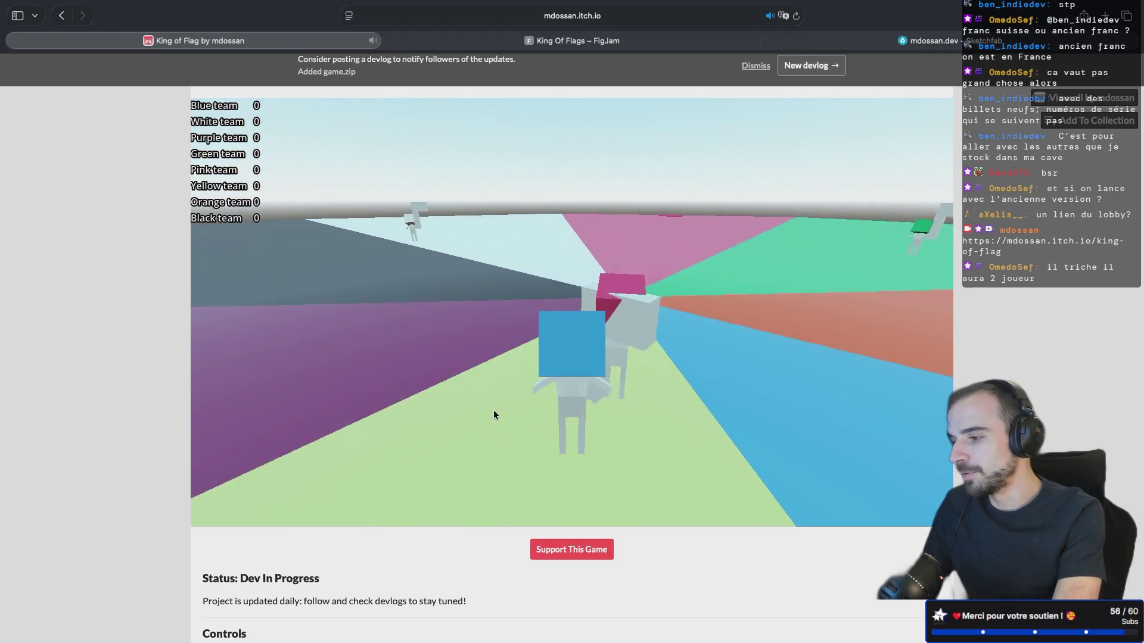
Swing the camera toward the blue zone and keep running to the map centre
mouse_move(513, 418)
mouse_down()
mouse_move(562, 433)
mouse_move(661, 408)
mouse_move(519, 421)
mouse_up()
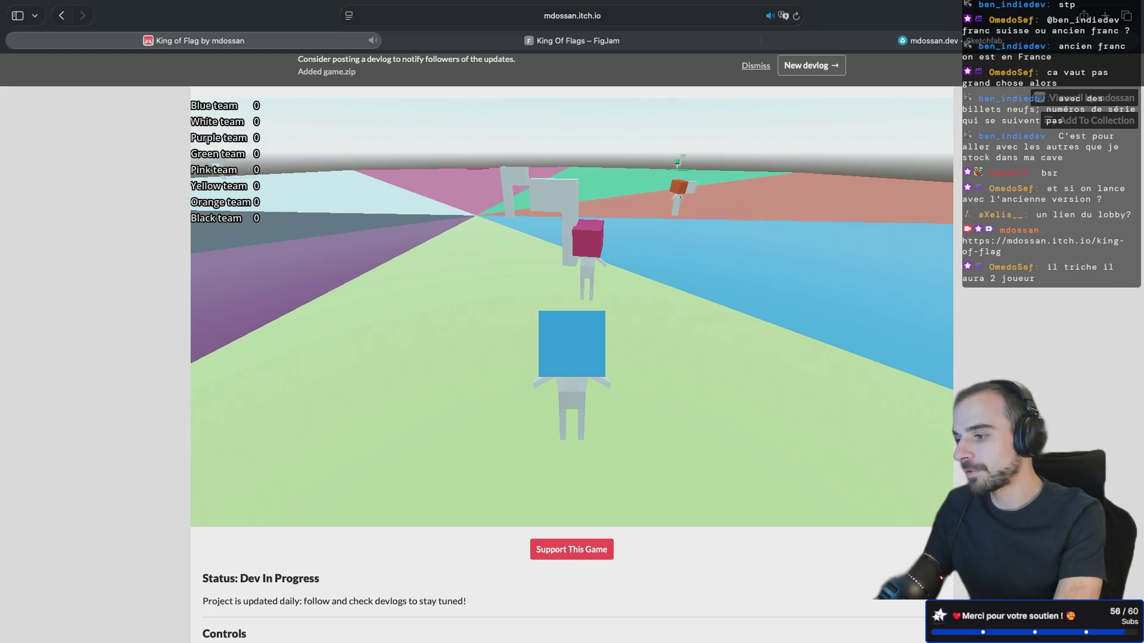
key(w)
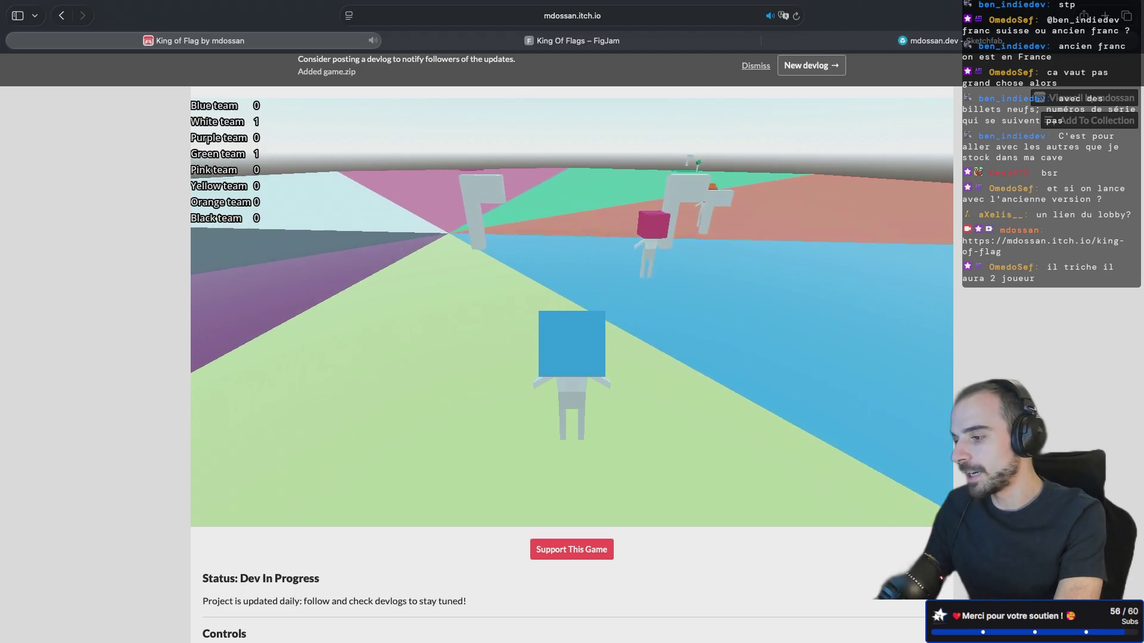
key(w)
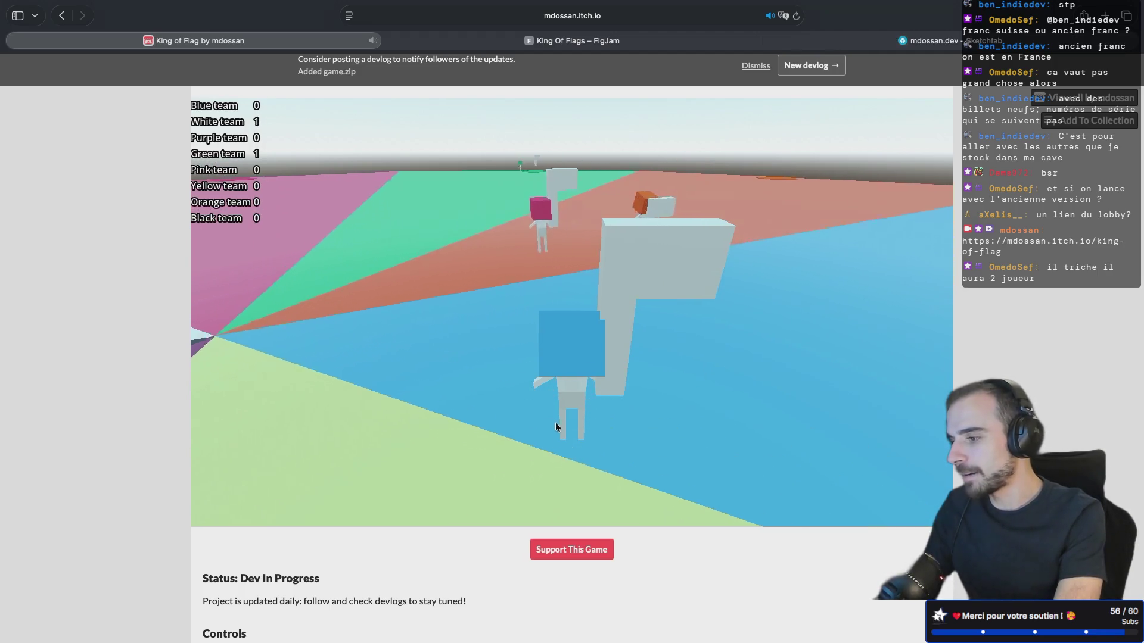
key(w)
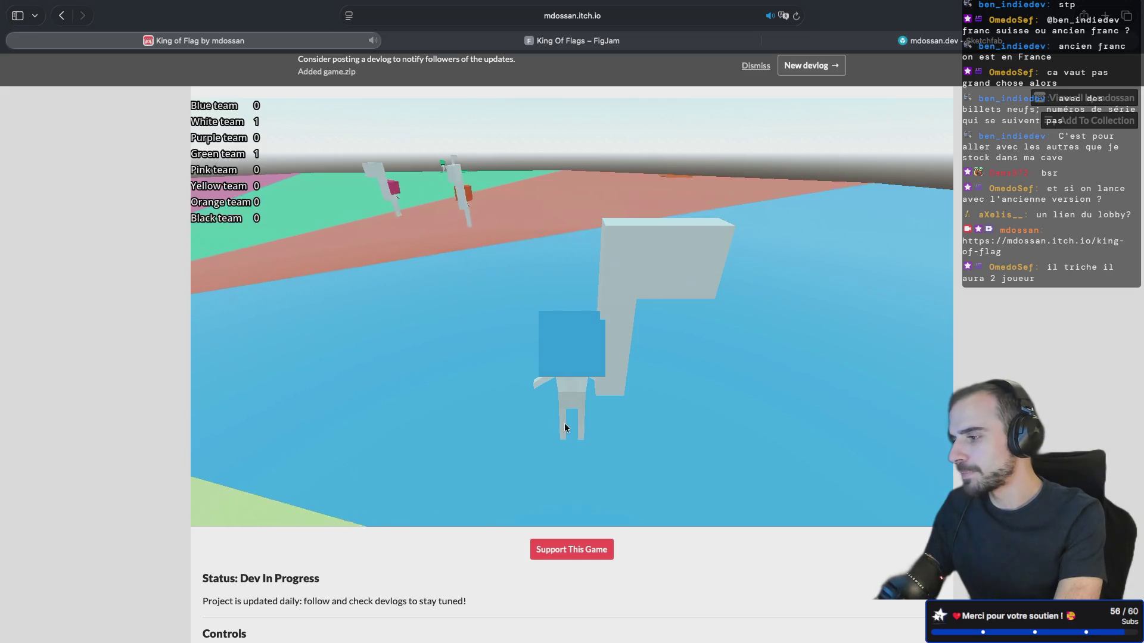
key(w)
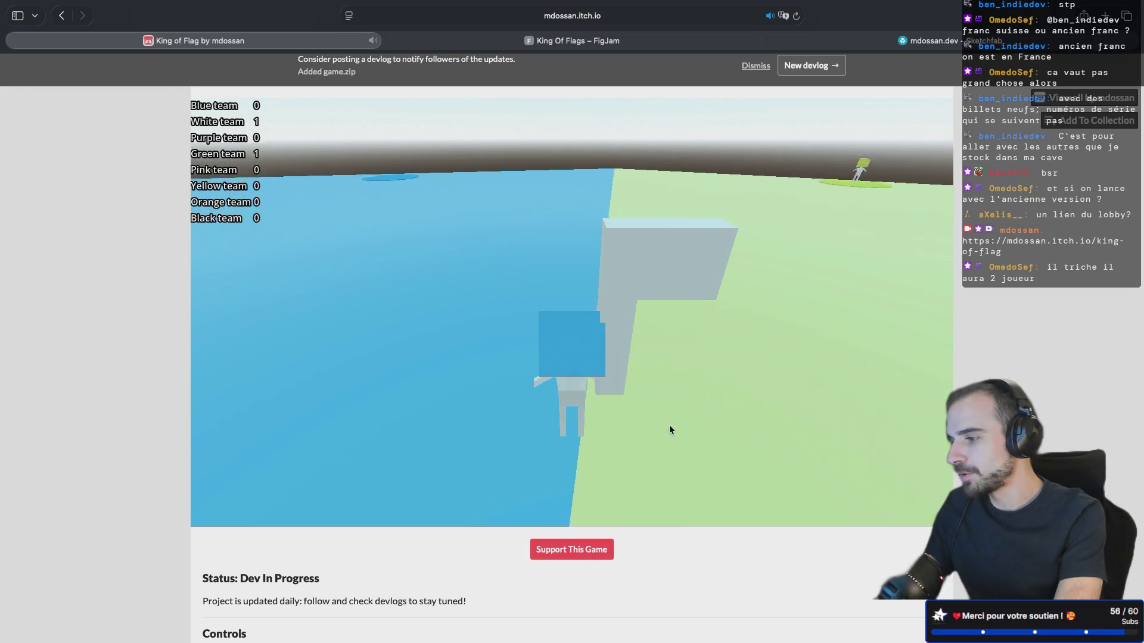
mouse_move(677, 429)
mouse_down()
mouse_move(560, 429)
mouse_move(628, 428)
mouse_move(470, 405)
mouse_move(449, 428)
mouse_move(417, 432)
mouse_move(410, 420)
mouse_move(477, 420)
mouse_up()
key(w)
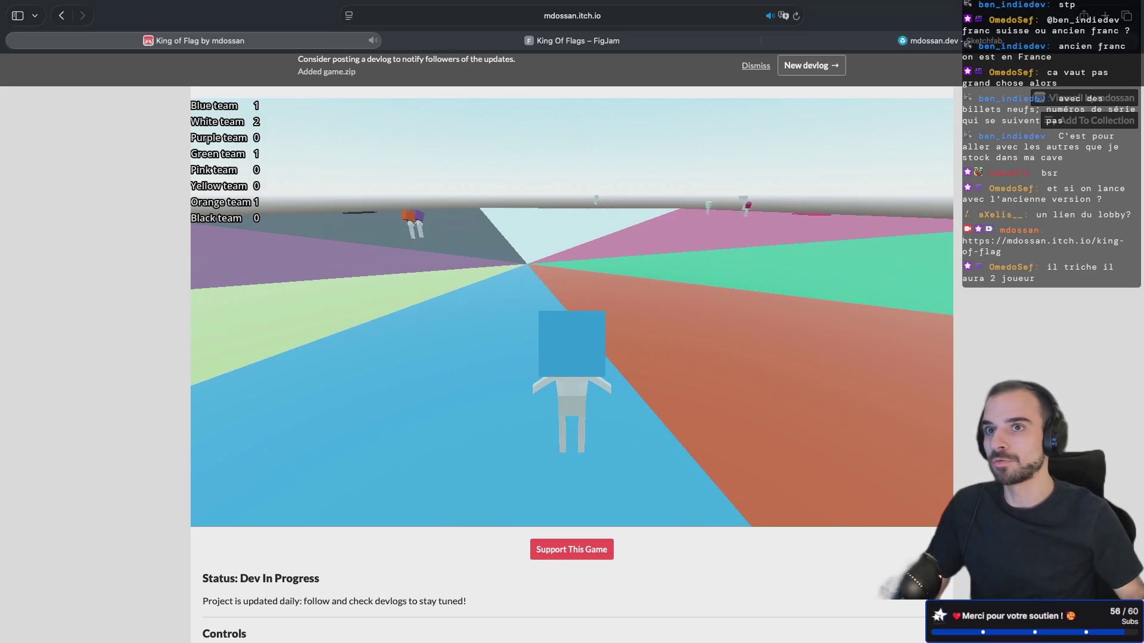
Cross the light zone with mouse look and walk up to the flag pole on the red ground
key(w)
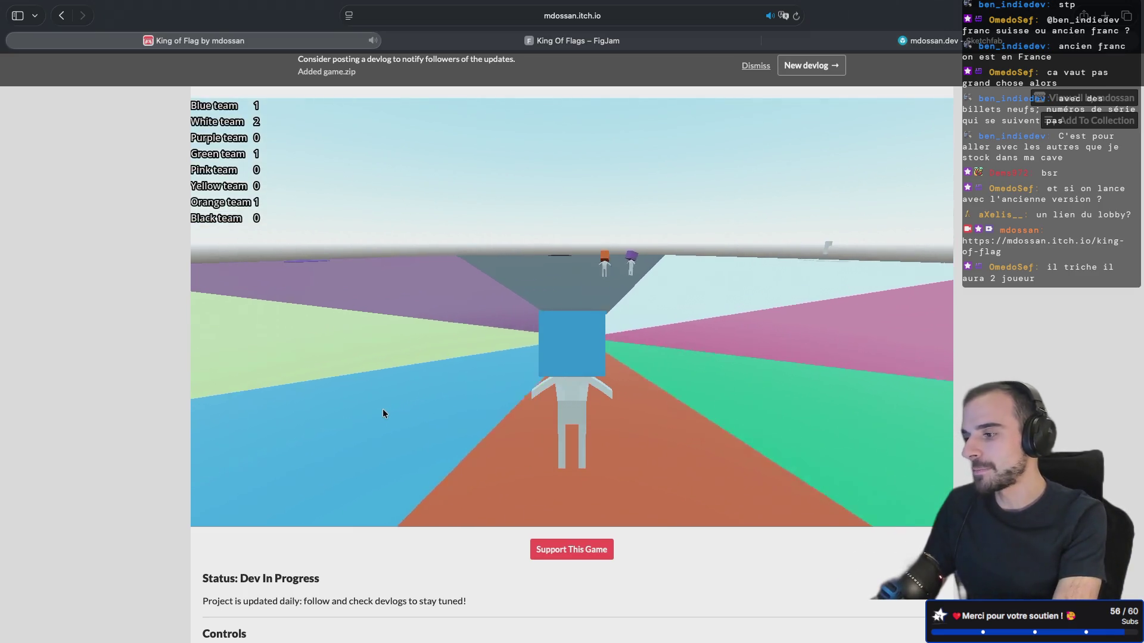
mouse_move(383, 408)
mouse_down()
mouse_move(501, 406)
mouse_move(424, 404)
mouse_move(480, 412)
mouse_up()
key(w)
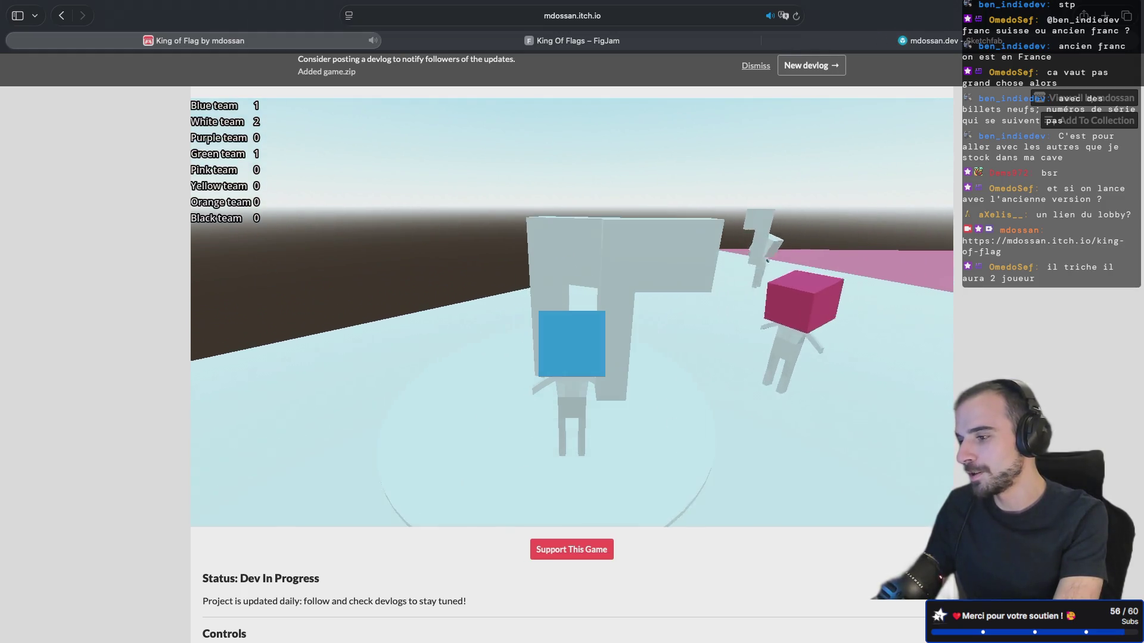
key(s)
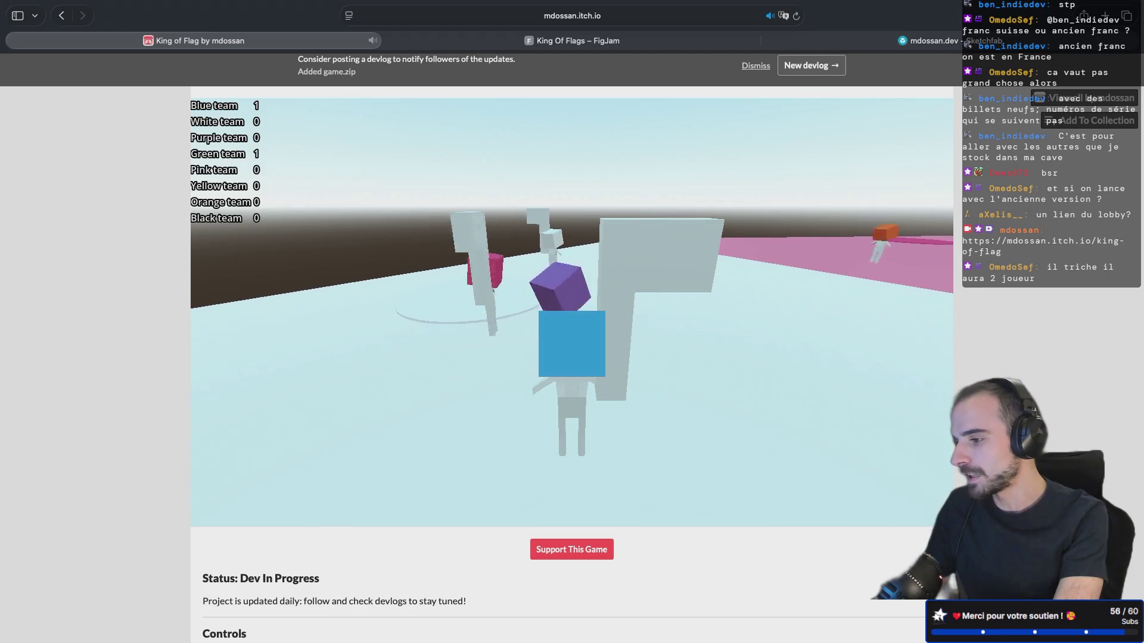
drag(498, 413, 405, 423)
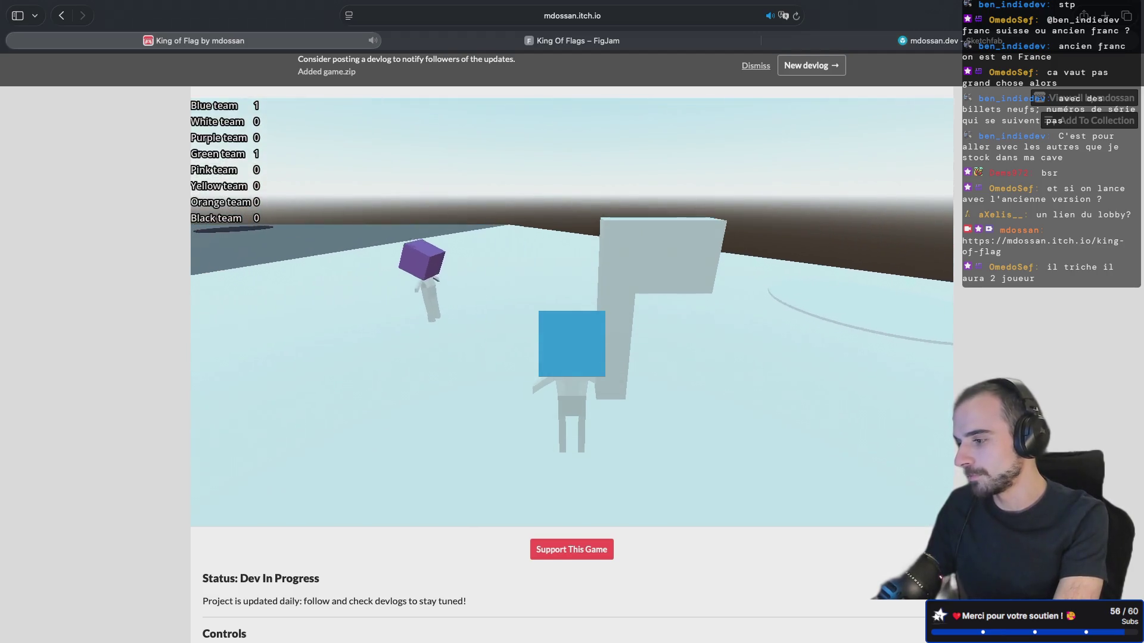
mouse_move(320, 417)
mouse_down()
mouse_move(419, 409)
mouse_move(459, 429)
mouse_move(555, 408)
mouse_move(473, 415)
mouse_move(495, 411)
mouse_move(602, 409)
mouse_move(437, 430)
mouse_move(422, 416)
mouse_move(511, 399)
mouse_move(439, 395)
mouse_move(875, 406)
mouse_move(929, 385)
mouse_up()
key(w)
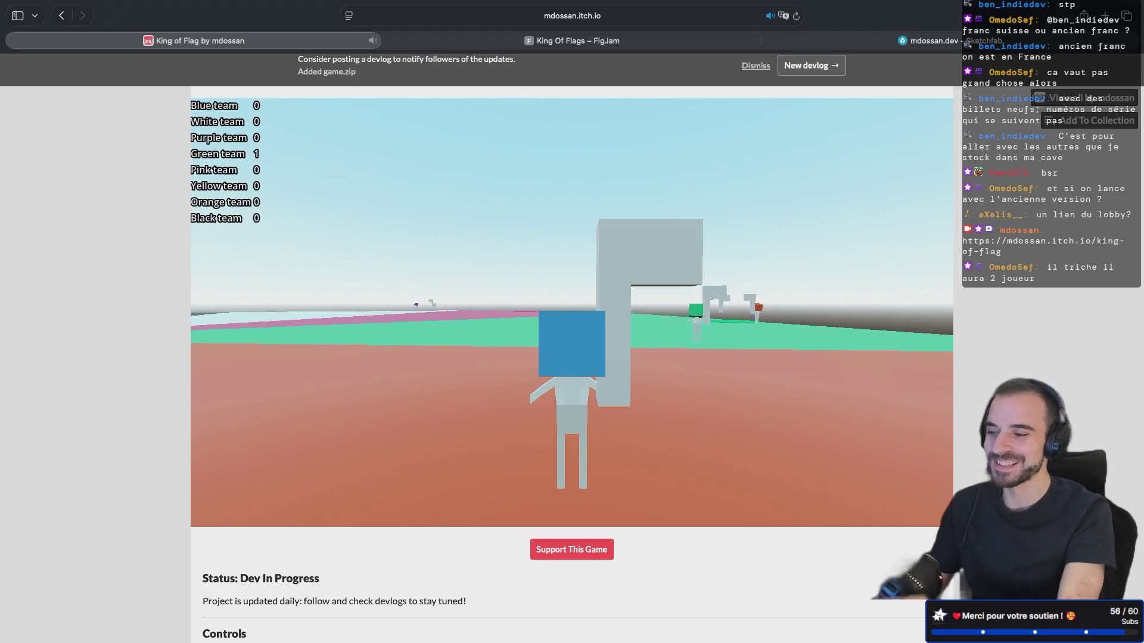
Walk onto the large blue disc and toward the flag, orbiting the camera to spot distant players
mouse_move(846, 424)
mouse_down()
mouse_move(784, 435)
mouse_move(697, 413)
mouse_up()
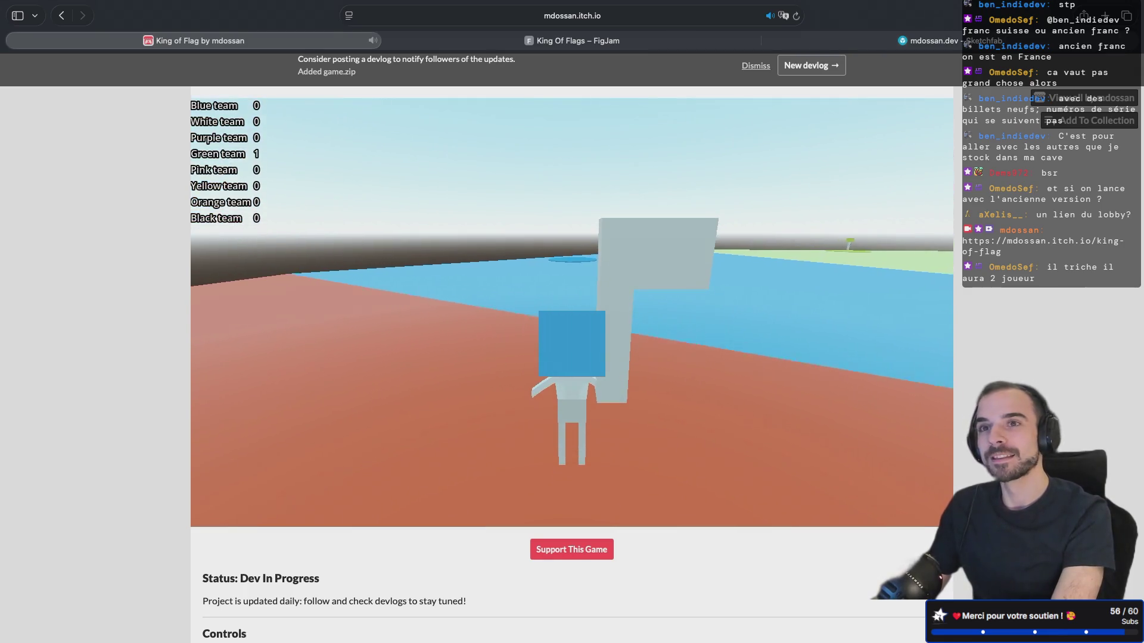
key(w)
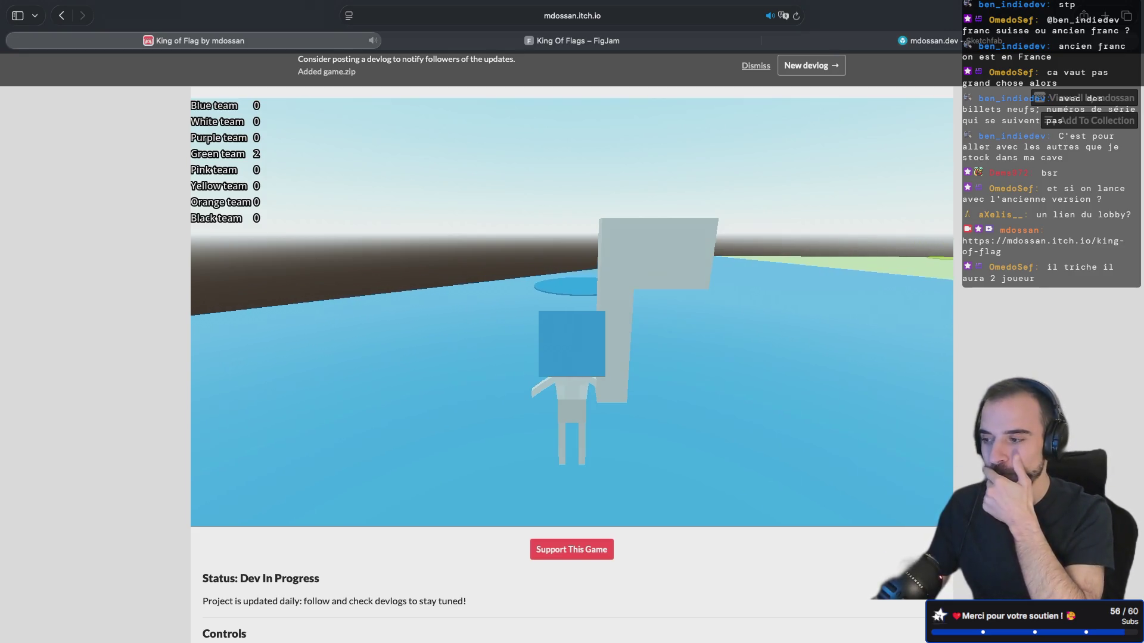
key(w)
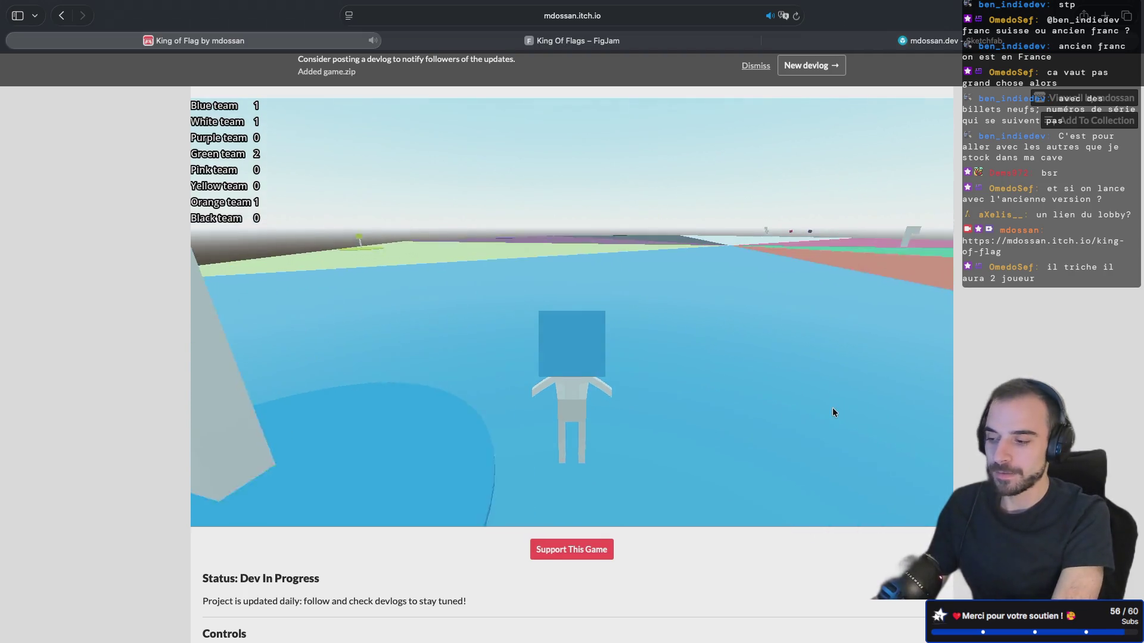
drag(831, 407, 861, 394)
key(space)
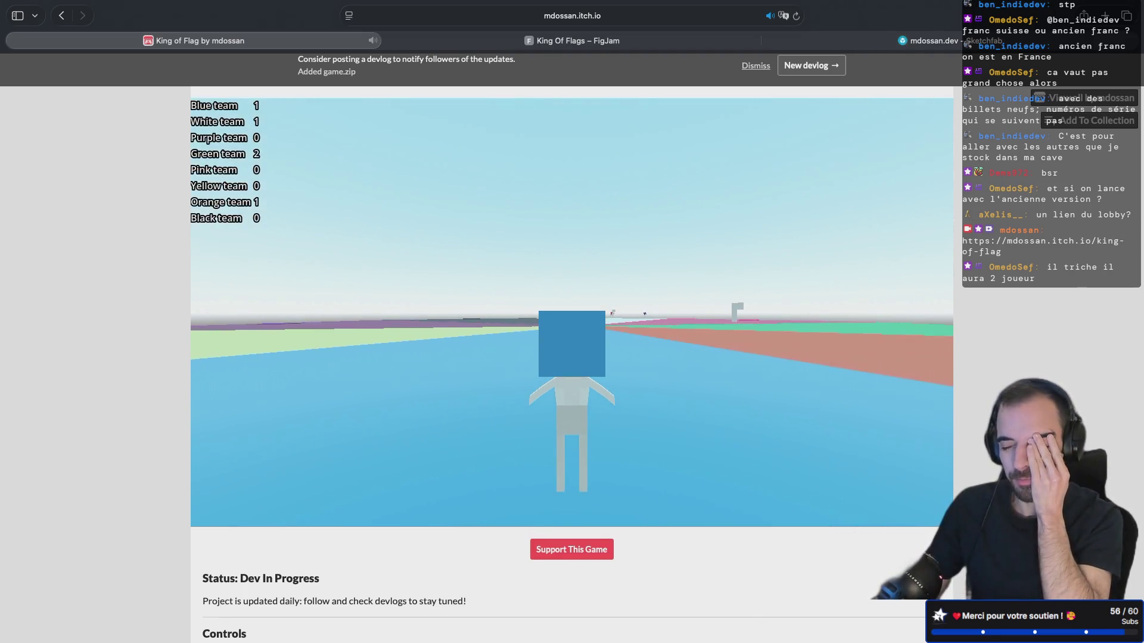
key(w)
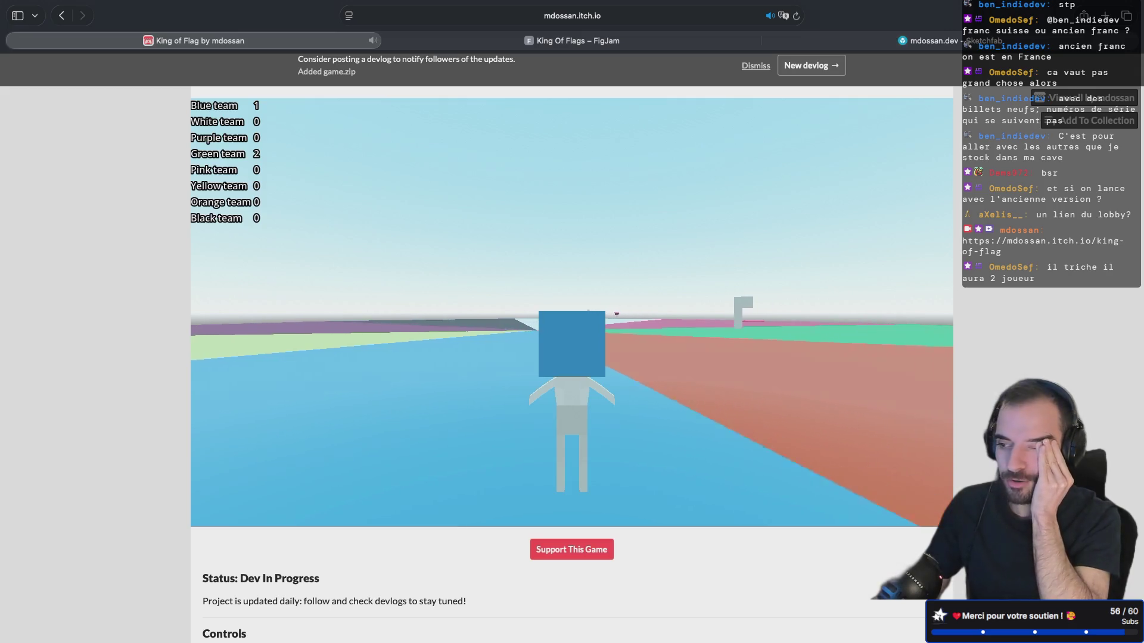
key(w)
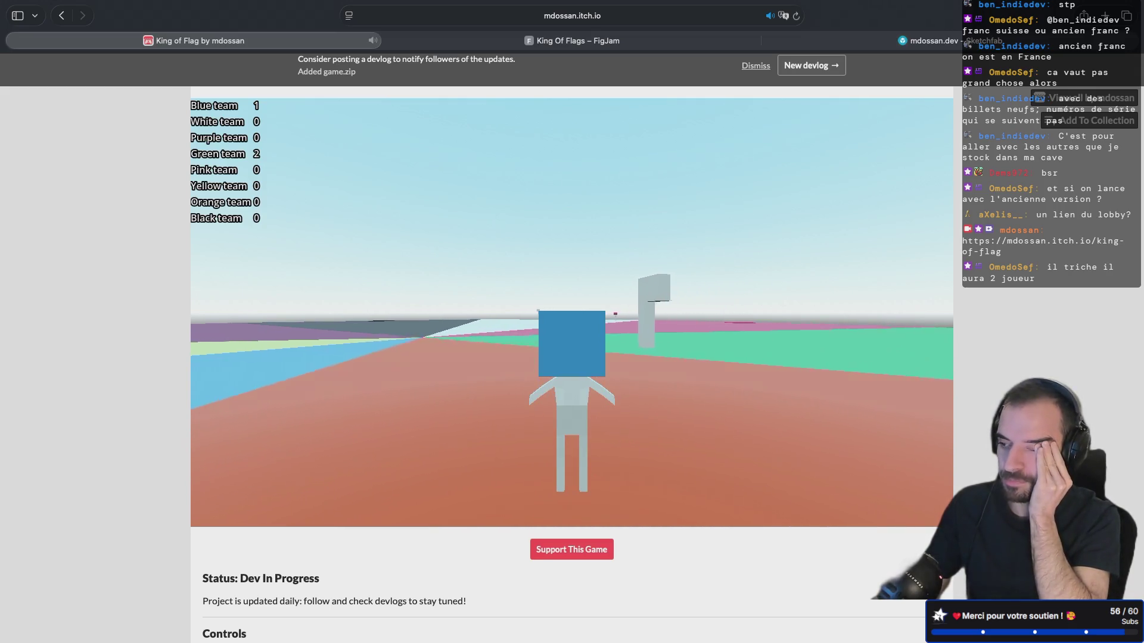
mouse_move(848, 415)
mouse_down()
mouse_move(687, 449)
mouse_move(536, 429)
mouse_up()
key(w)
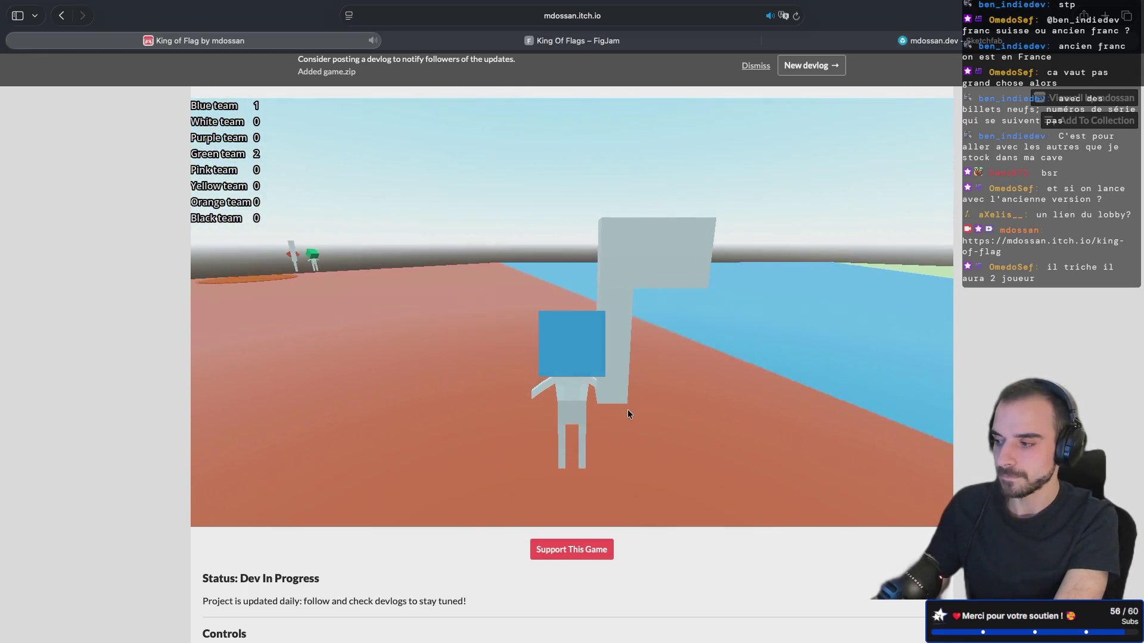
drag(632, 423, 489, 399)
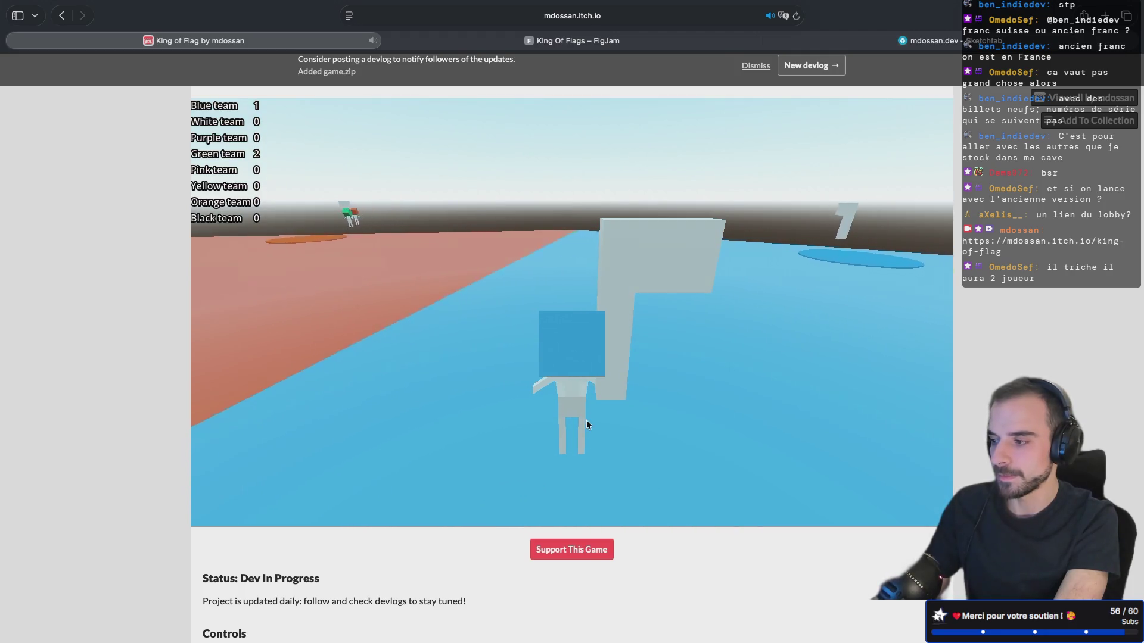
mouse_move(580, 424)
mouse_down()
mouse_move(640, 416)
mouse_move(617, 406)
mouse_move(442, 418)
mouse_up()
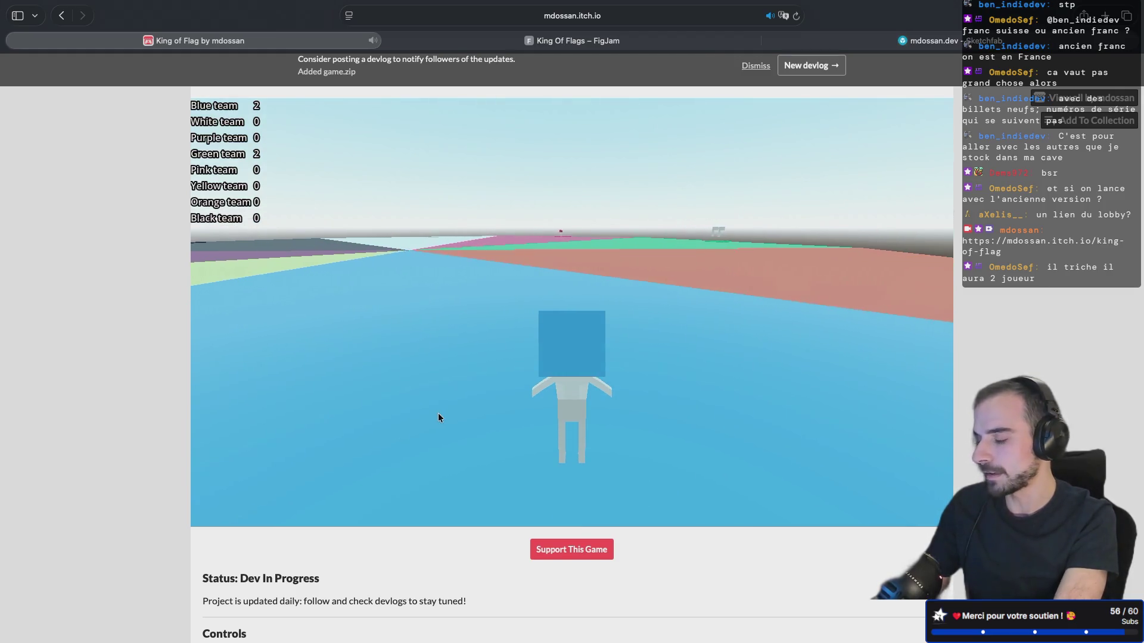
Cross the red ground into the green zone toward the flag circle, then exit full screen
key(w)
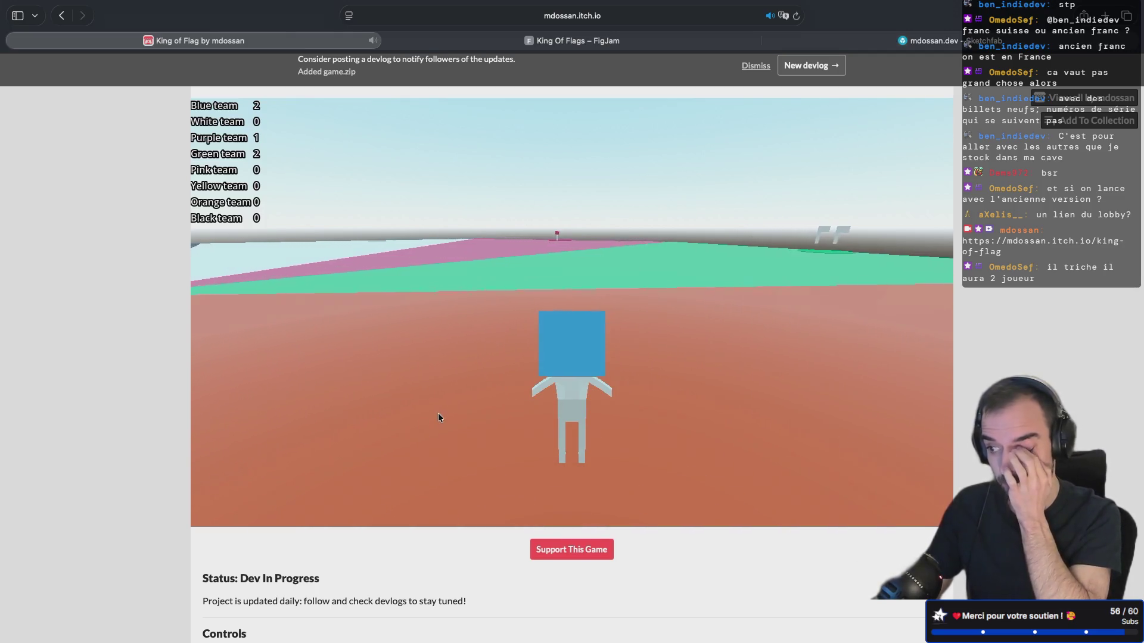
key(w)
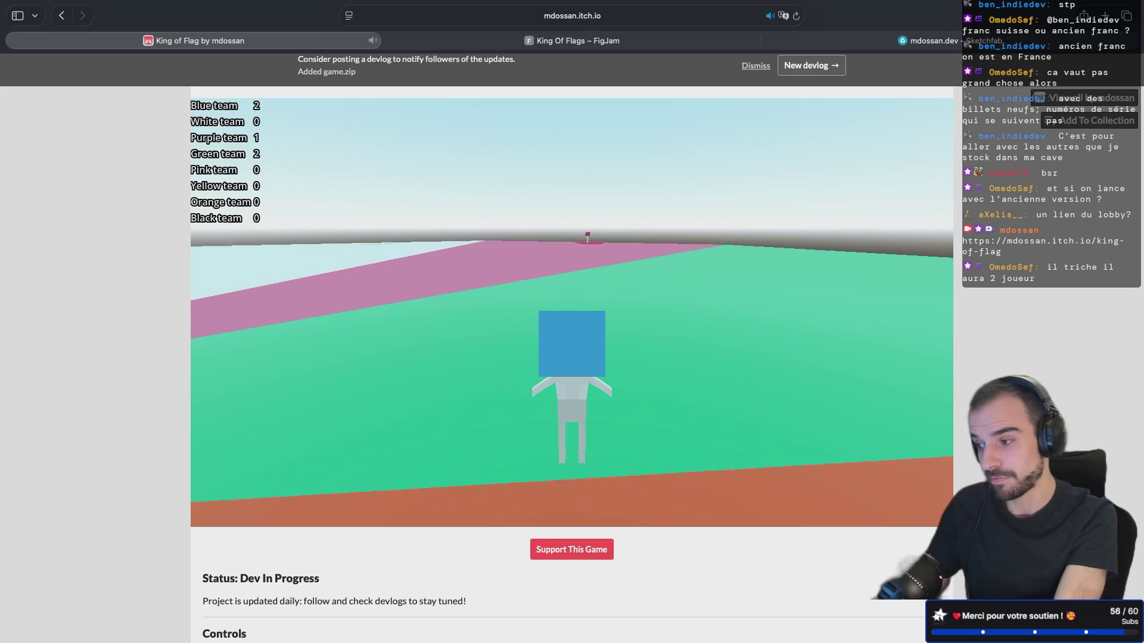
key(w)
mouse_move(365, 411)
mouse_down()
mouse_move(283, 417)
mouse_move(353, 411)
mouse_move(416, 427)
mouse_move(584, 415)
mouse_up()
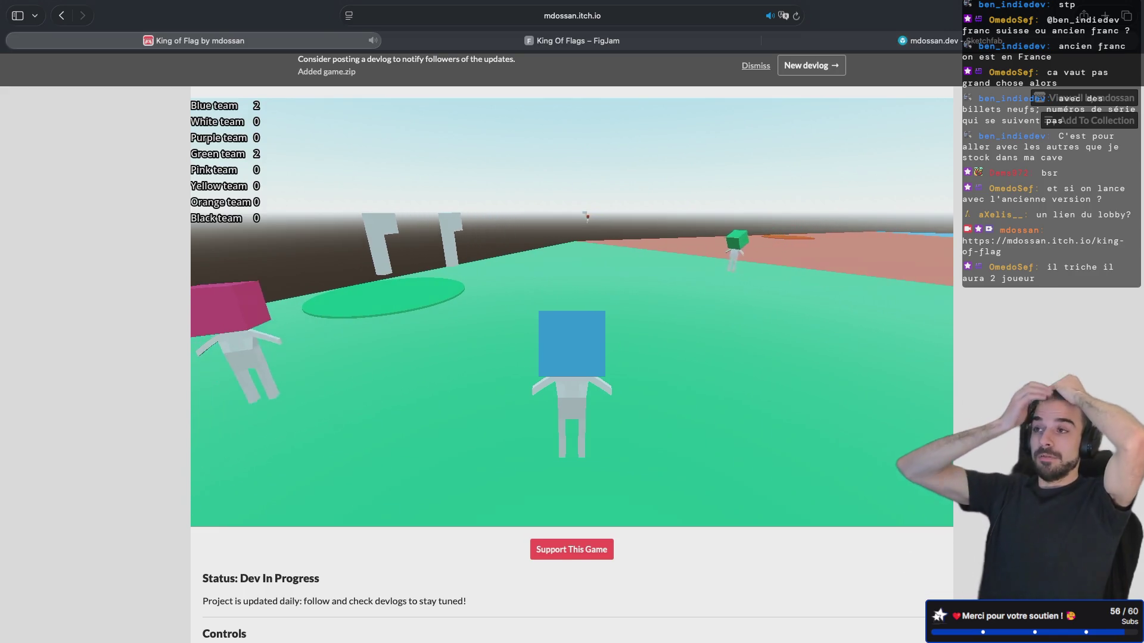
drag(589, 423, 697, 404)
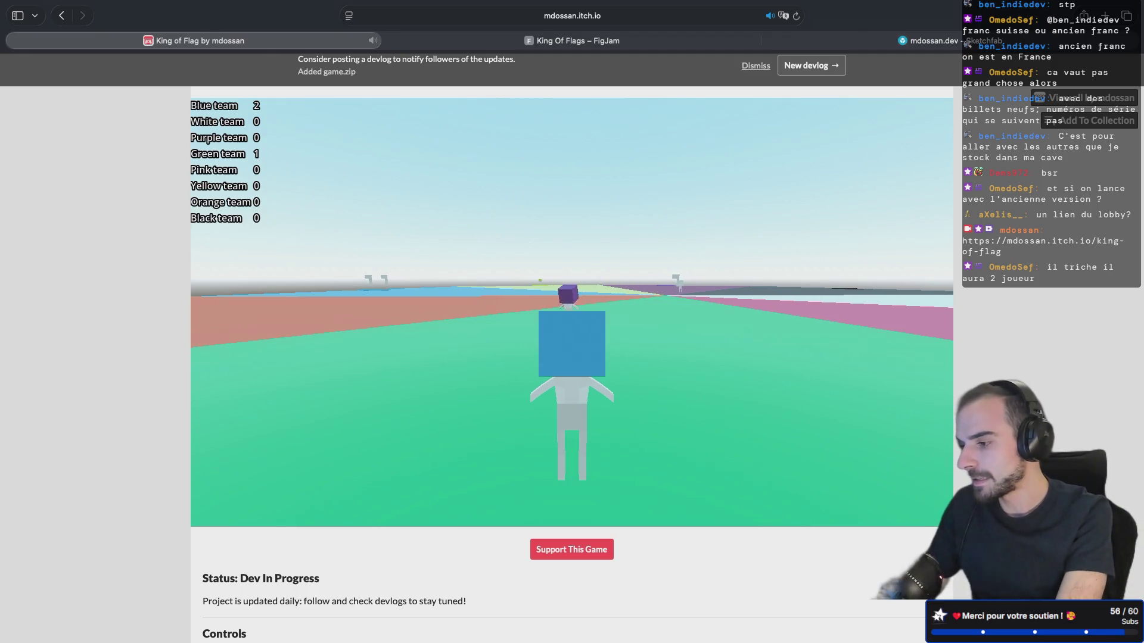
mouse_move(696, 403)
mouse_down()
mouse_move(687, 412)
mouse_move(710, 413)
mouse_move(663, 410)
mouse_move(661, 384)
mouse_move(626, 393)
mouse_move(615, 459)
mouse_move(582, 421)
mouse_move(489, 414)
mouse_move(502, 413)
mouse_up()
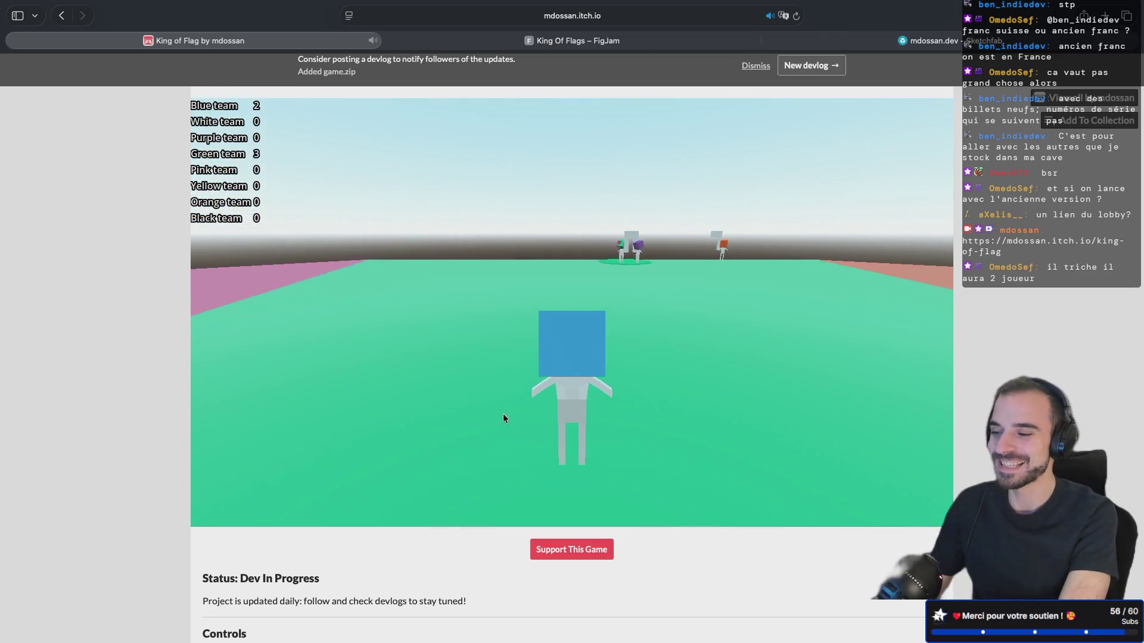
key(w)
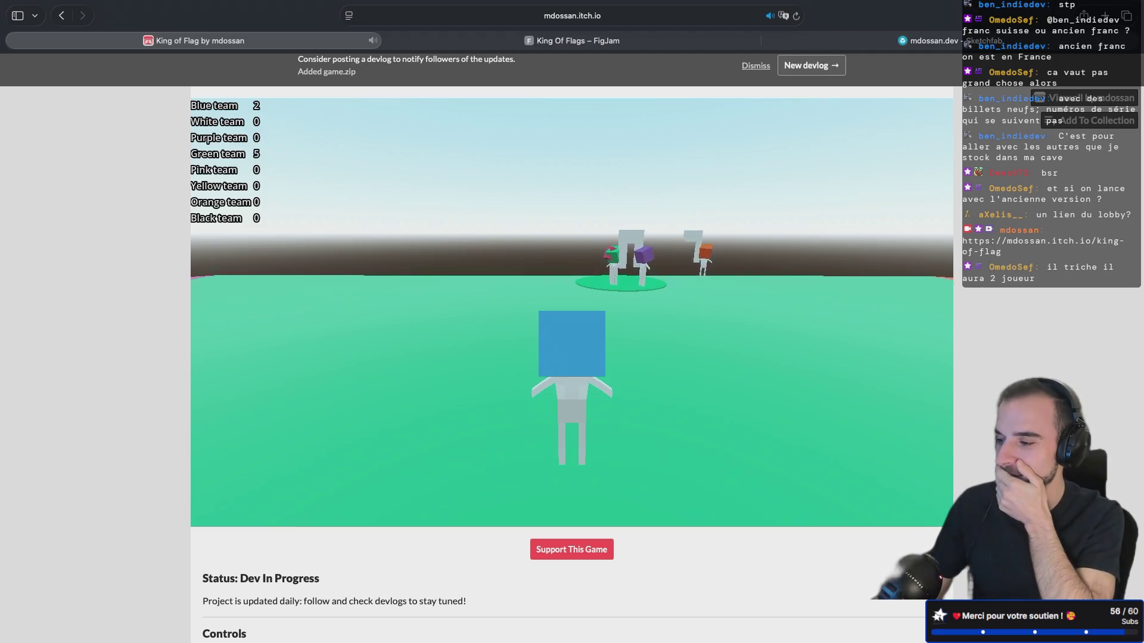
mouse_move(500, 411)
mouse_down()
mouse_move(499, 453)
mouse_move(528, 412)
mouse_move(363, 272)
mouse_up()
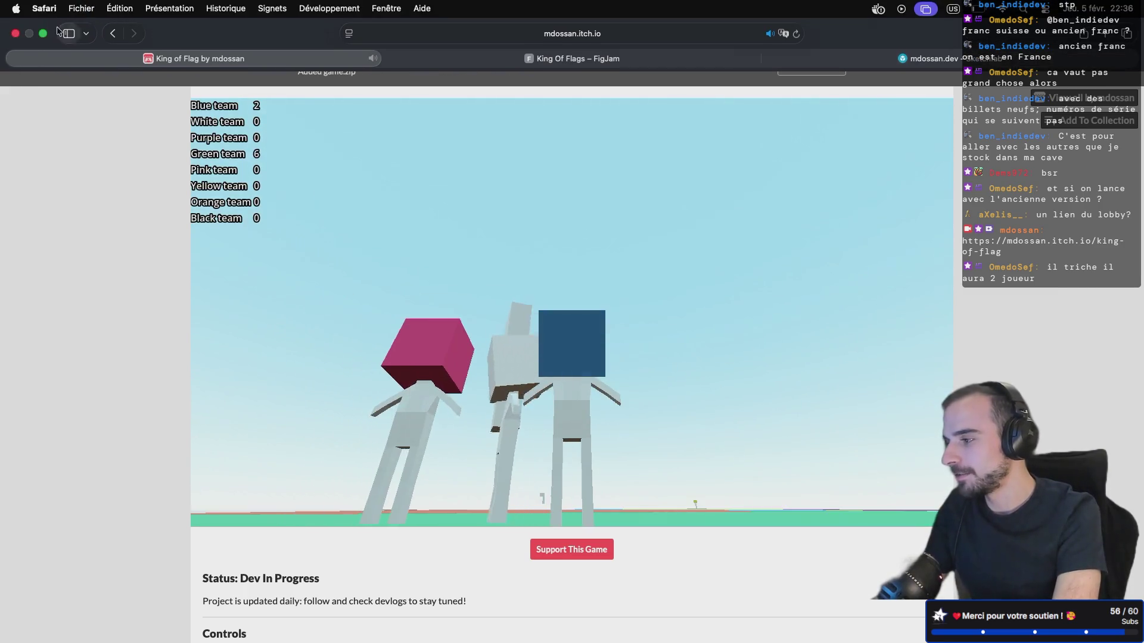
click(44, 33)
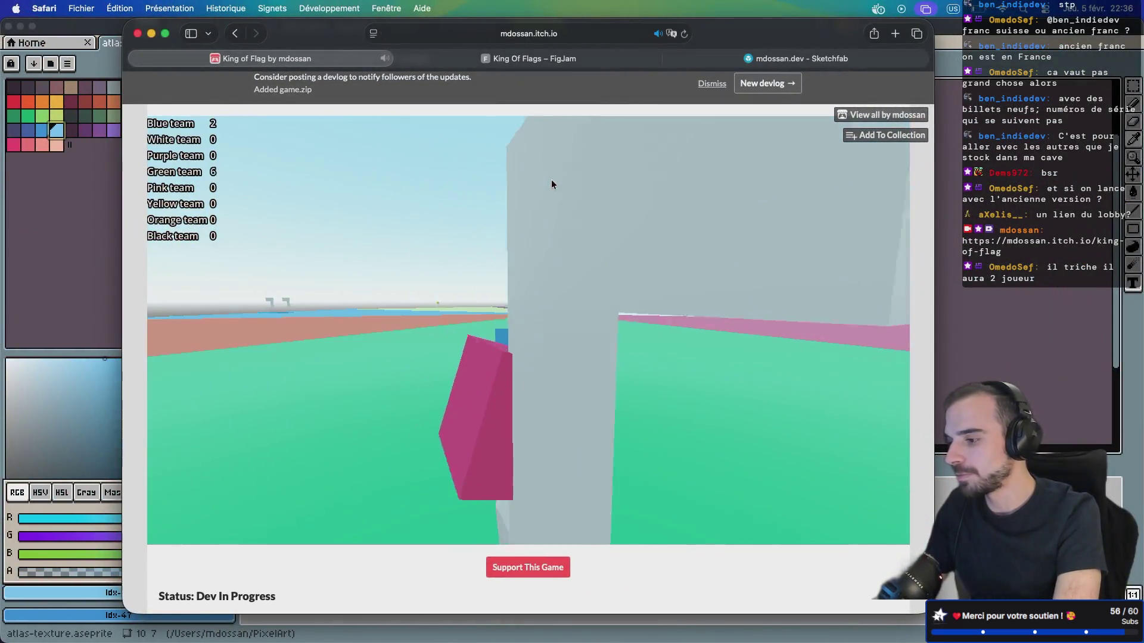
Launch GIPHY Capture from Spotlight by searching 'giphy'
key(super+space)
text(giphy)
key(Return)
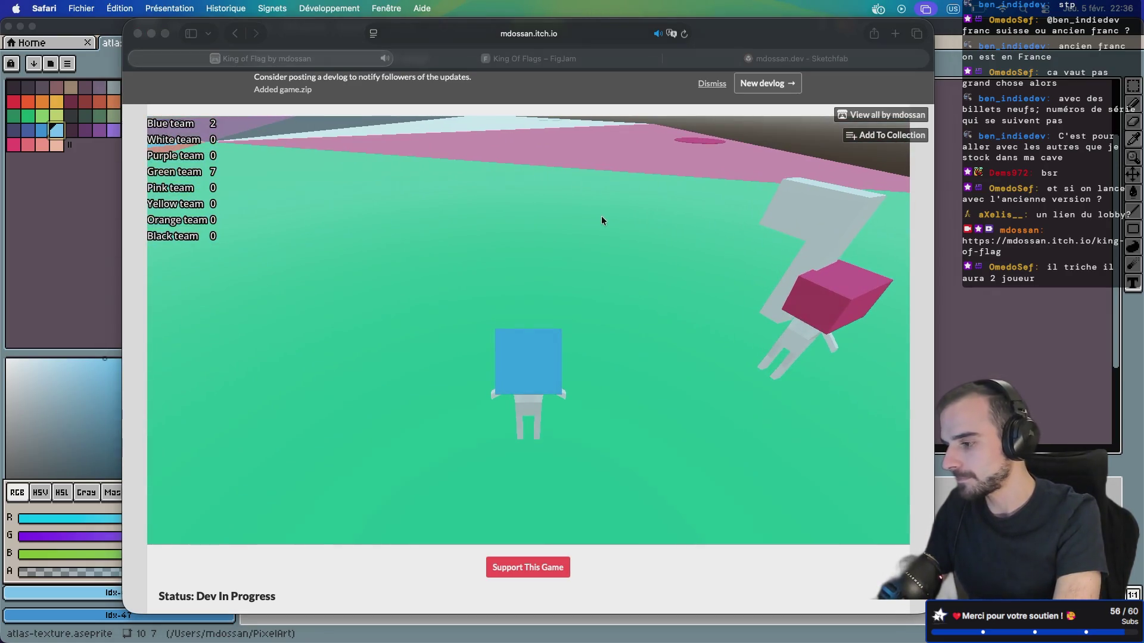
Move and resize the GIPHY capture frame to cover the game area
mouse_move(595, 175)
mouse_down()
mouse_move(630, 118)
mouse_move(650, 115)
mouse_up()
drag(799, 520, 922, 587)
drag(614, 117, 535, 104)
drag(840, 571, 914, 559)
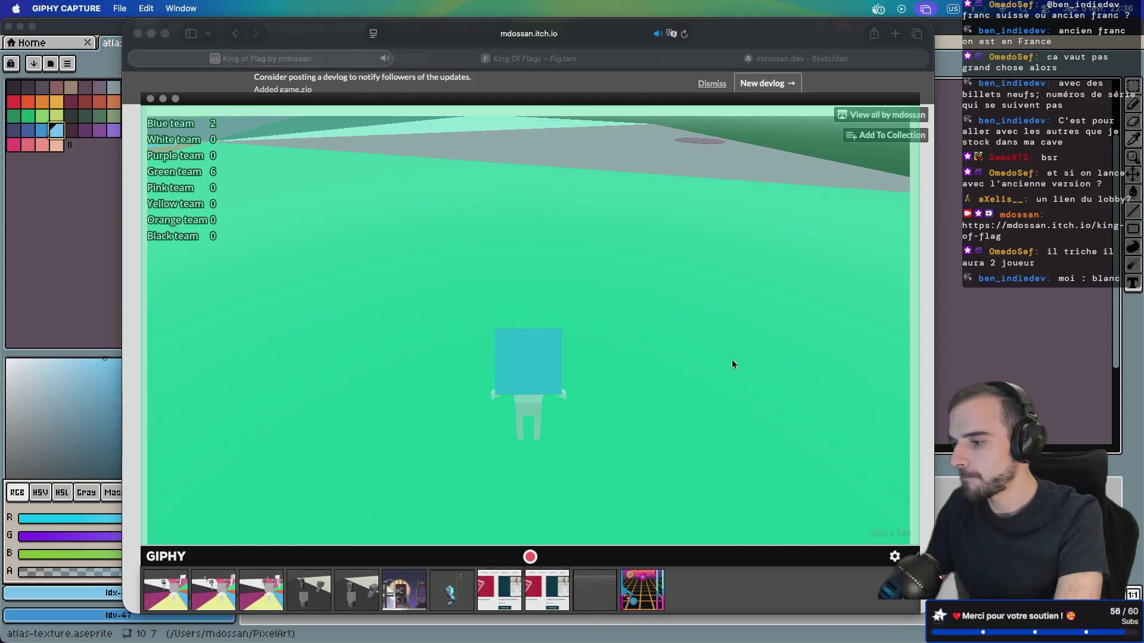
Shift the browser window right and realign the capture frame over the game
click(926, 274)
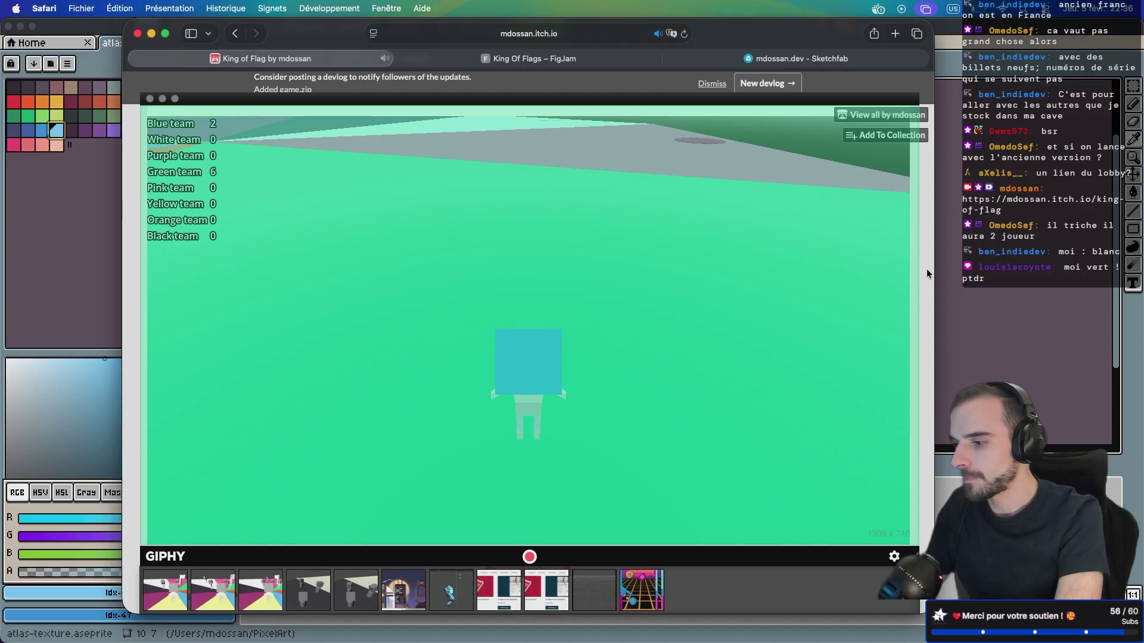
mouse_move(713, 30)
mouse_down()
mouse_move(724, 9)
mouse_move(850, 47)
mouse_up()
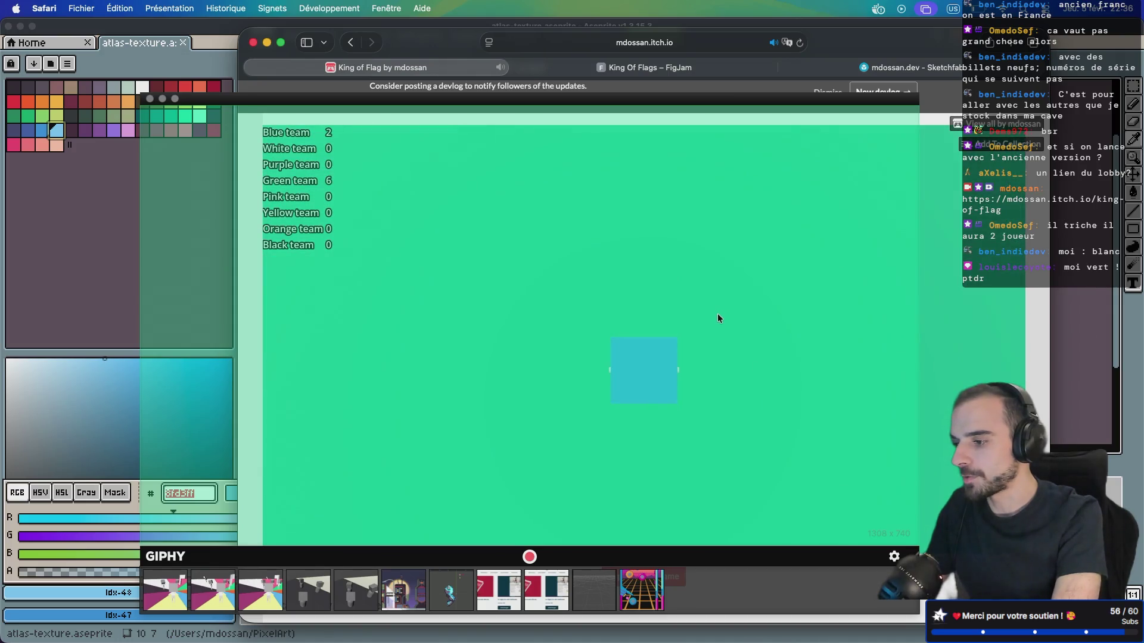
mouse_move(590, 101)
mouse_down()
mouse_move(707, 115)
mouse_move(586, 115)
mouse_move(586, 106)
mouse_up()
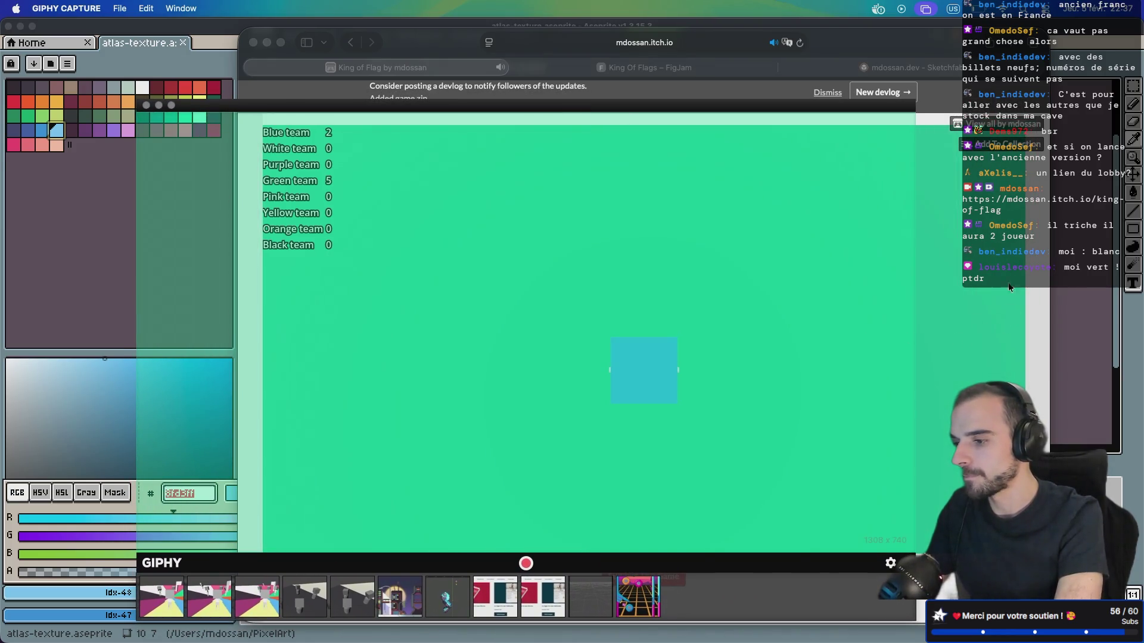
click(1015, 369)
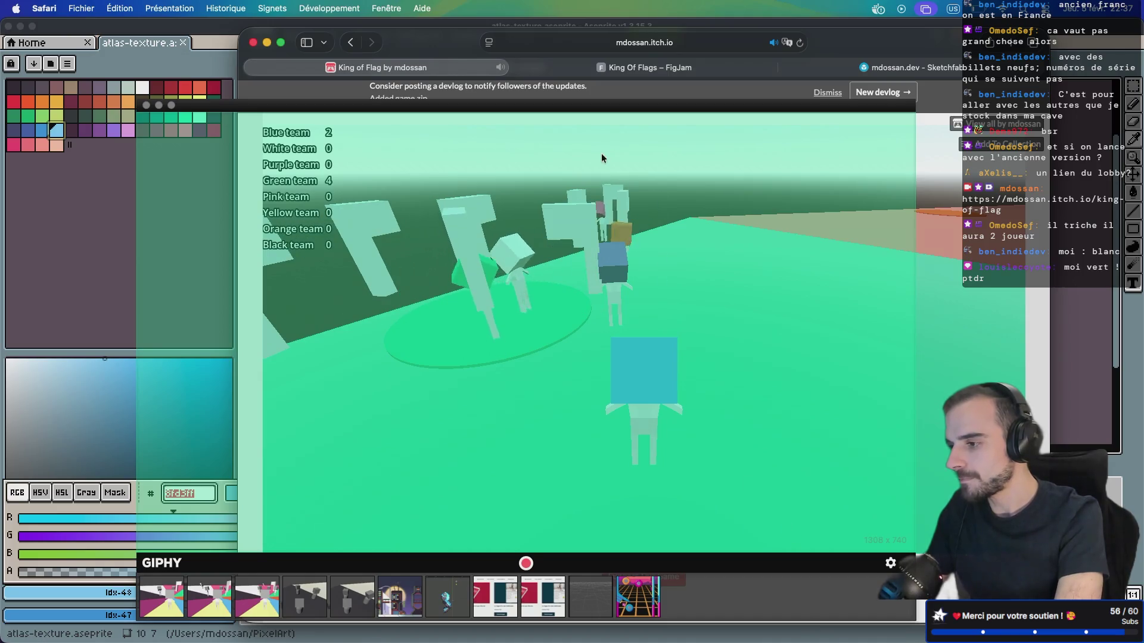
drag(574, 107, 695, 106)
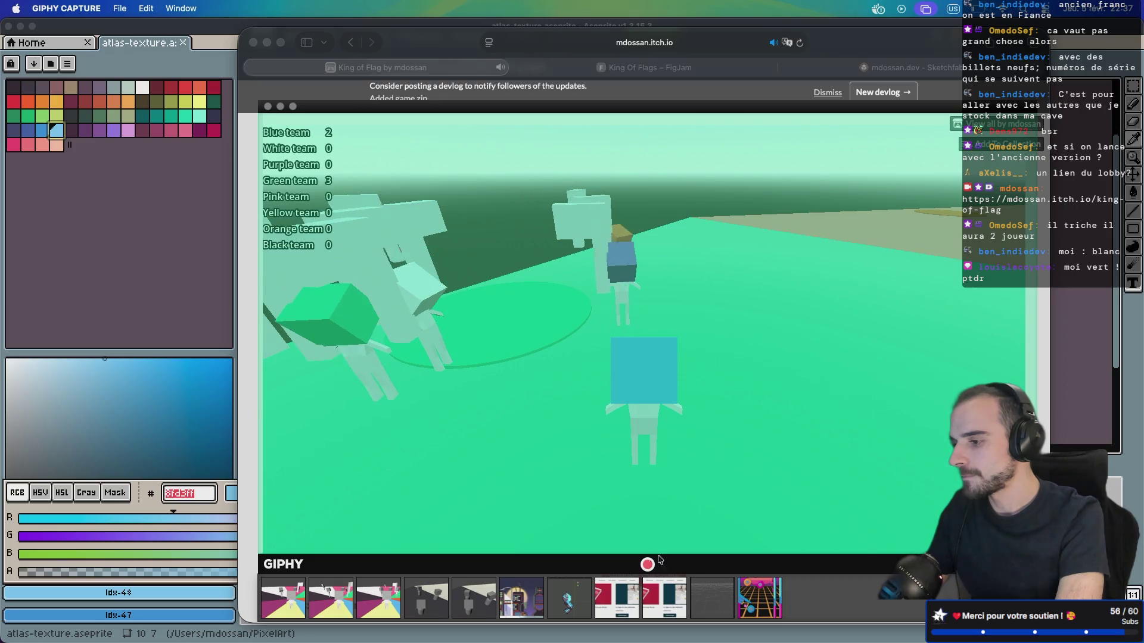
drag(986, 113, 970, 109)
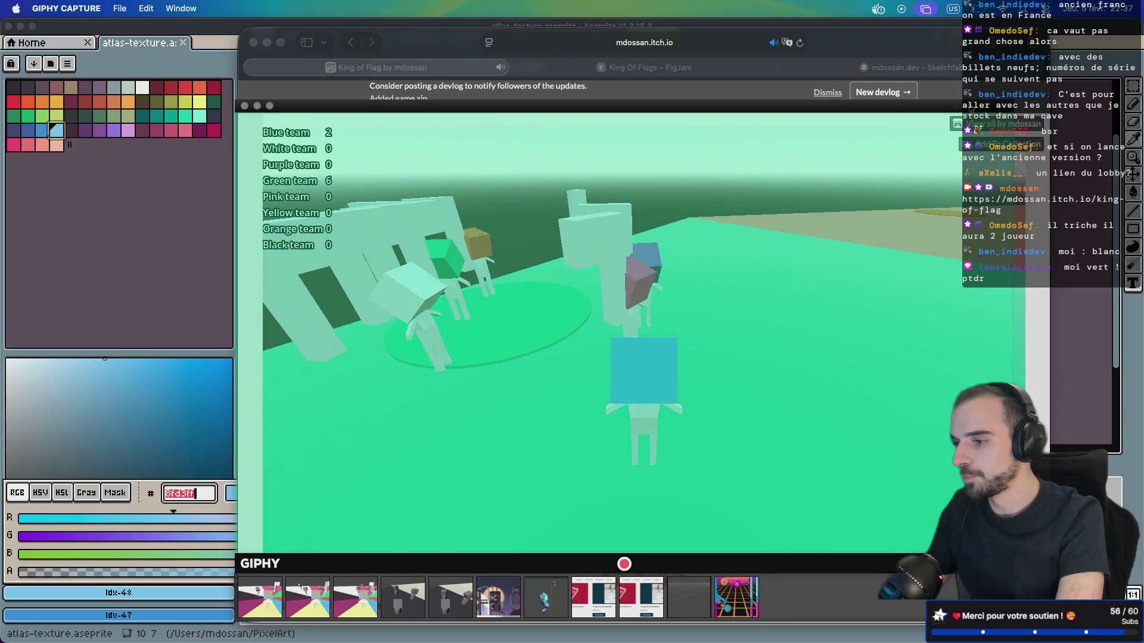
Record a roughly 12-second clip of the King of Flag match
click(1006, 216)
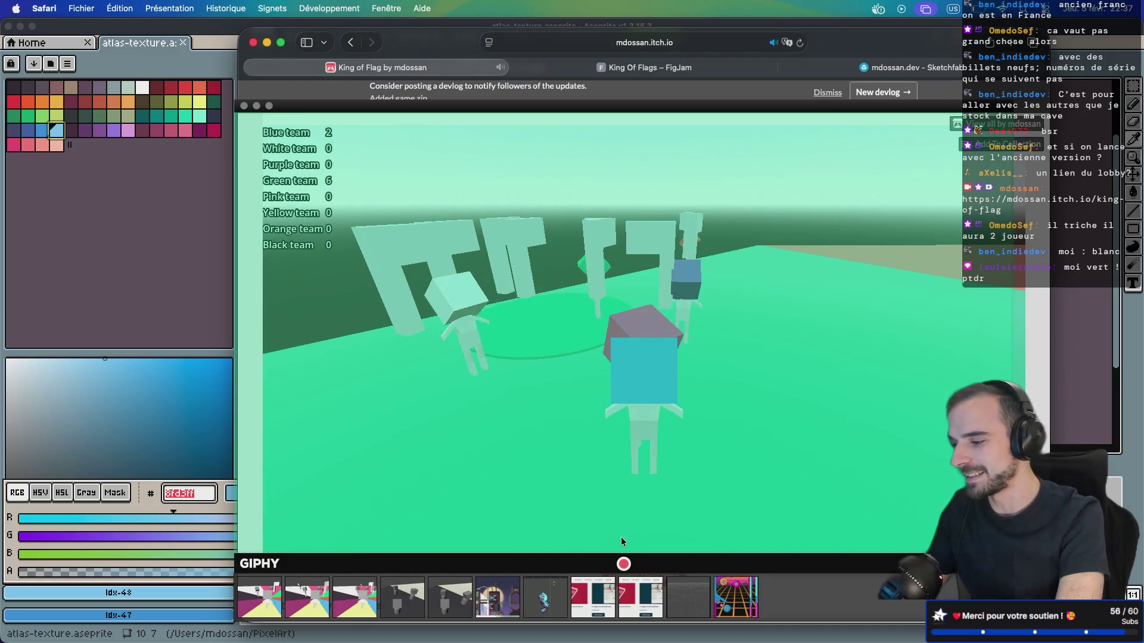
click(623, 564)
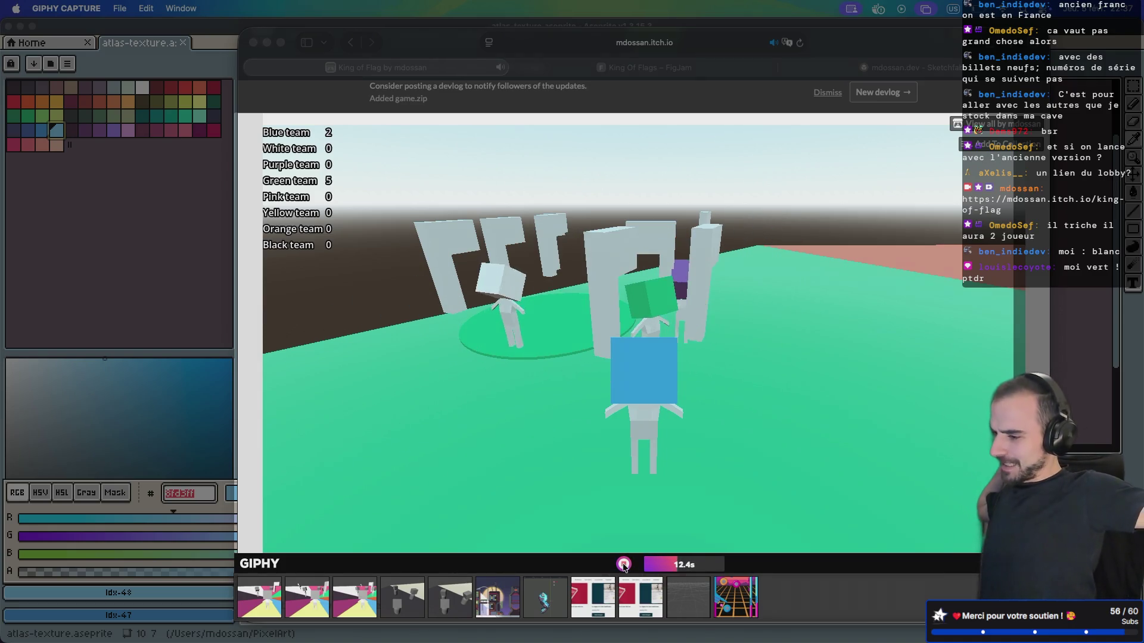
click(624, 565)
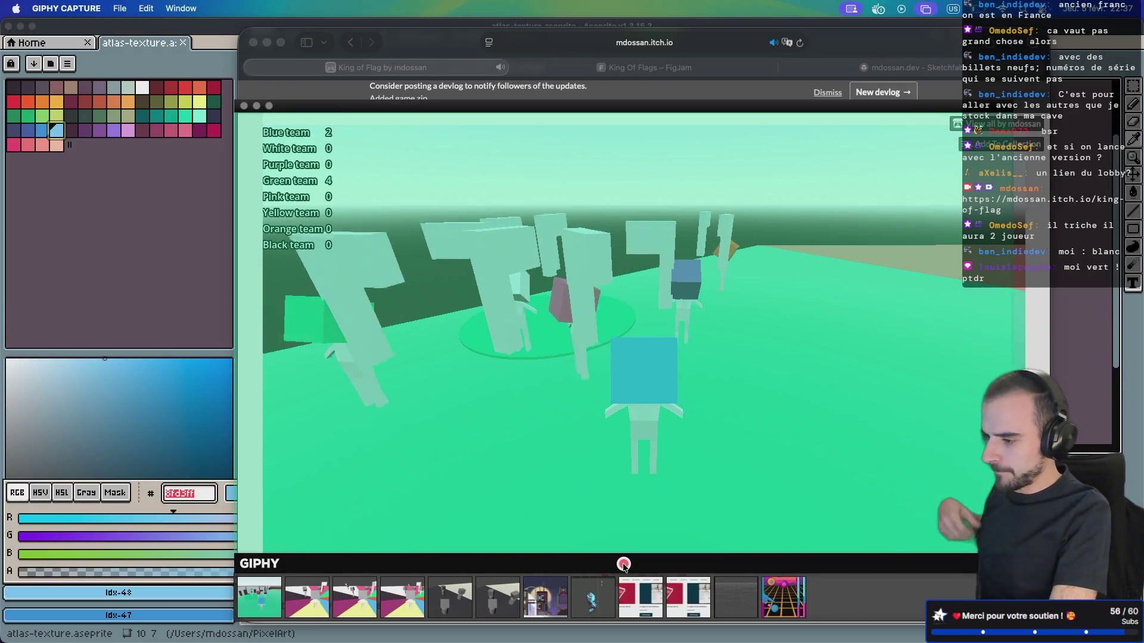
Record two more short gameplay clips, the first about six seconds long
click(623, 565)
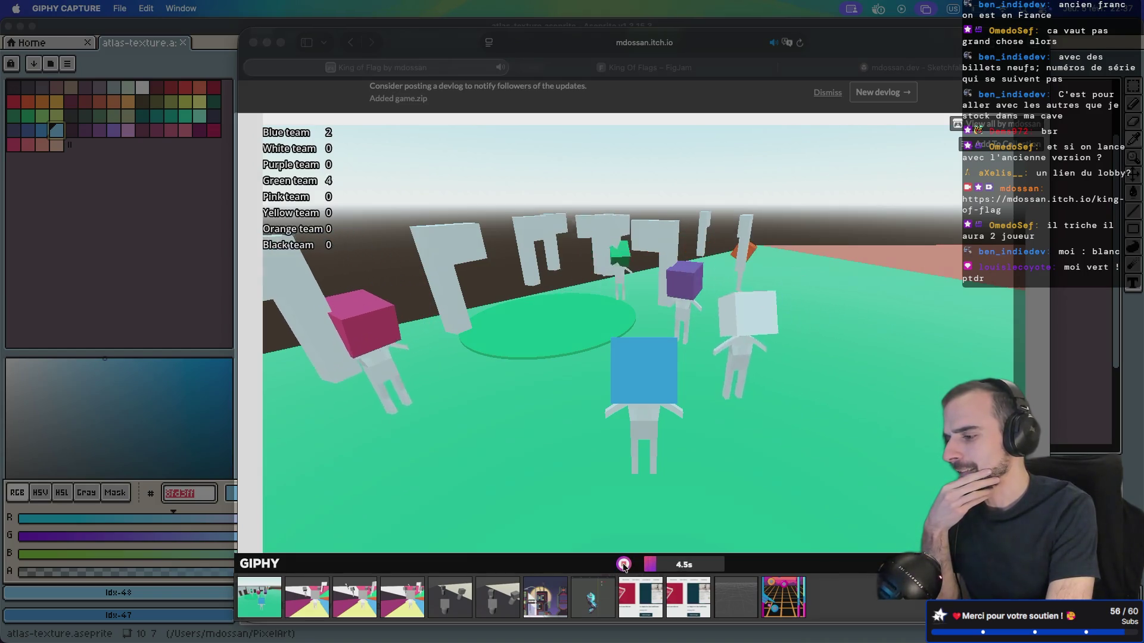
click(624, 565)
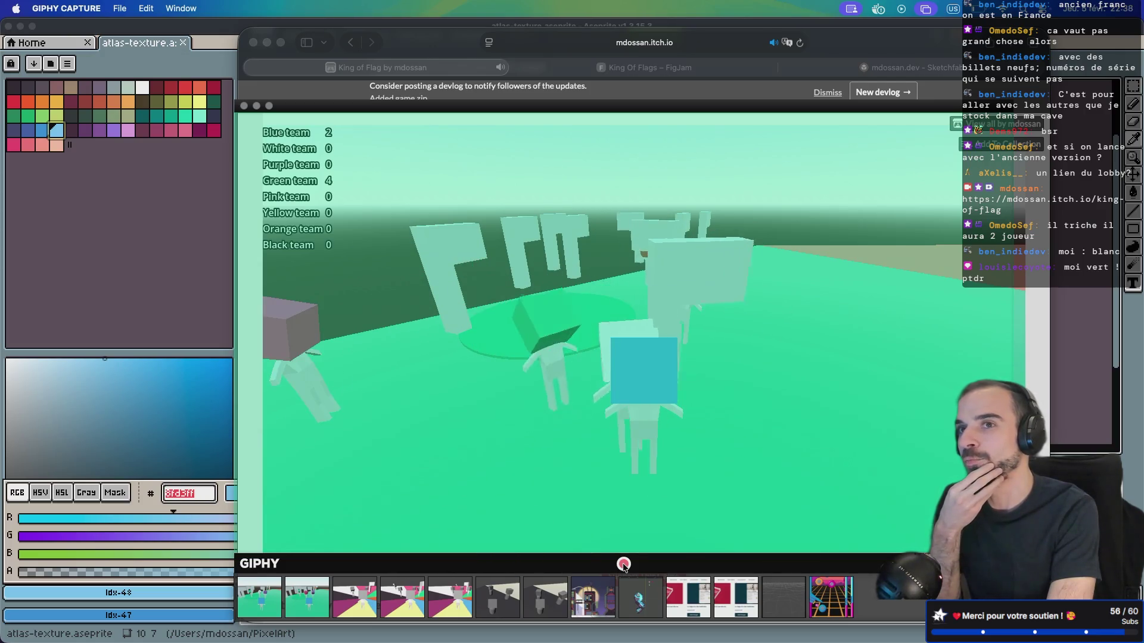
click(623, 564)
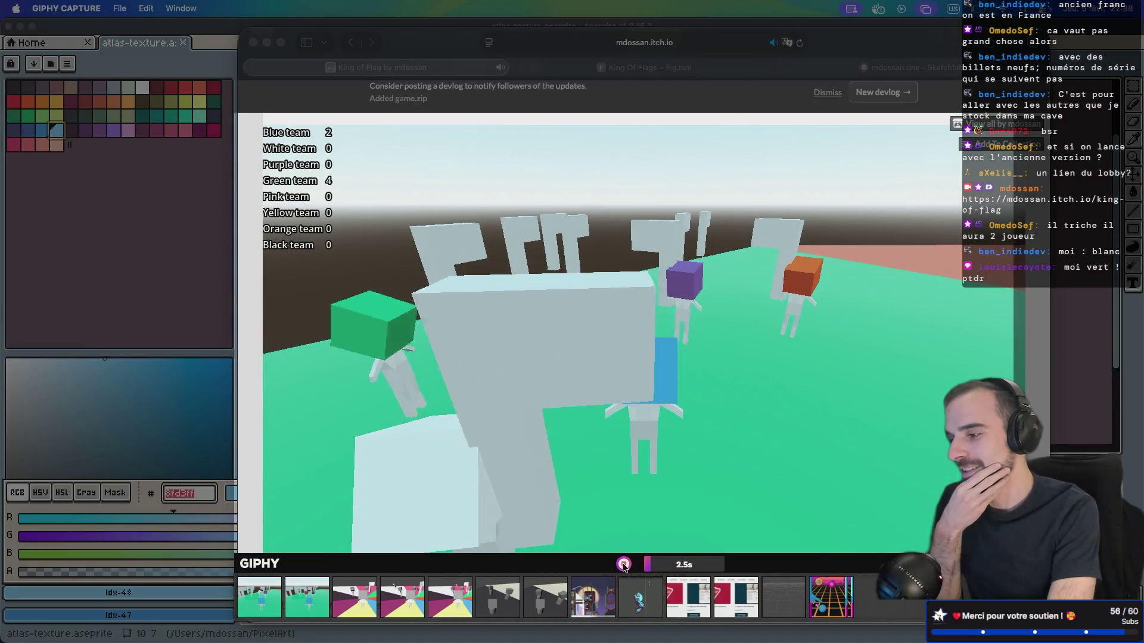
click(623, 564)
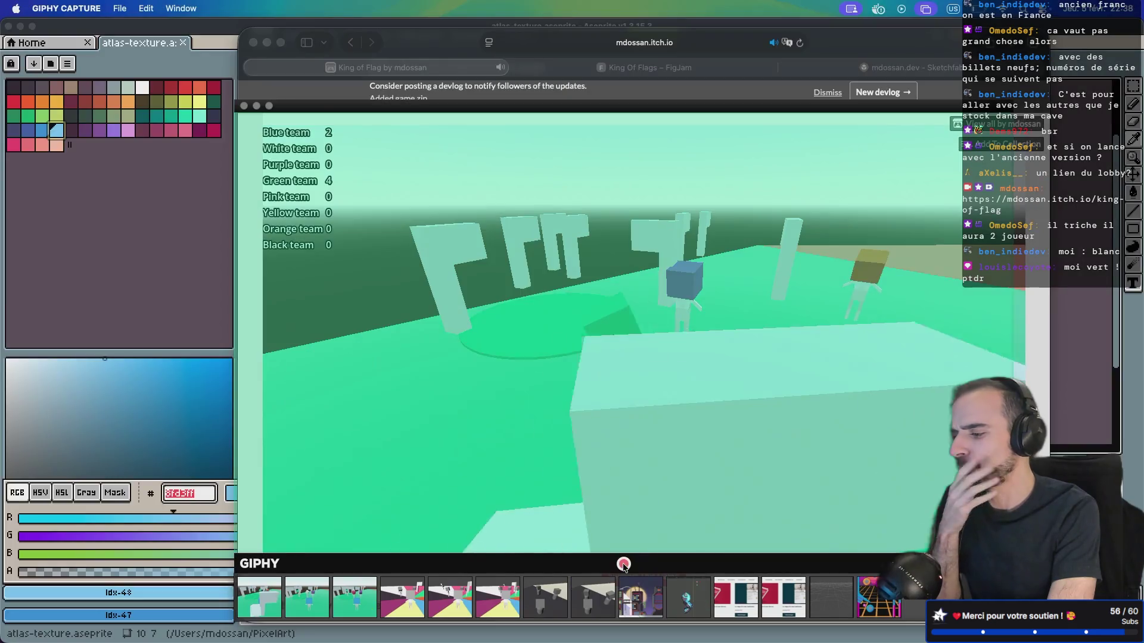
Record another clip while moving the player onto and off the green circle
click(623, 565)
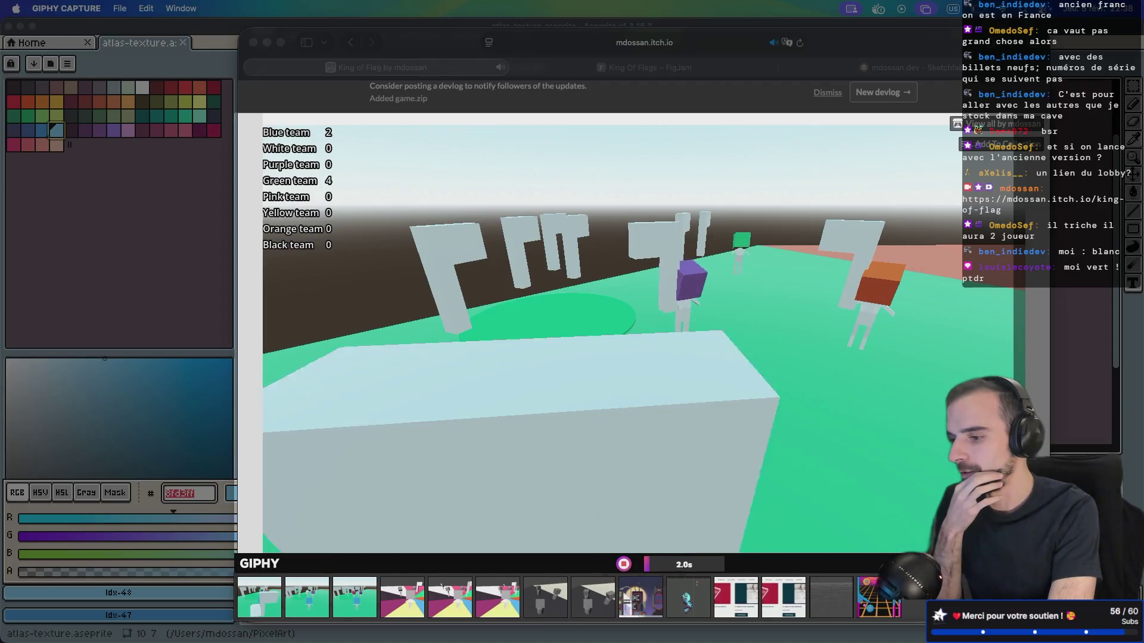
click(940, 399)
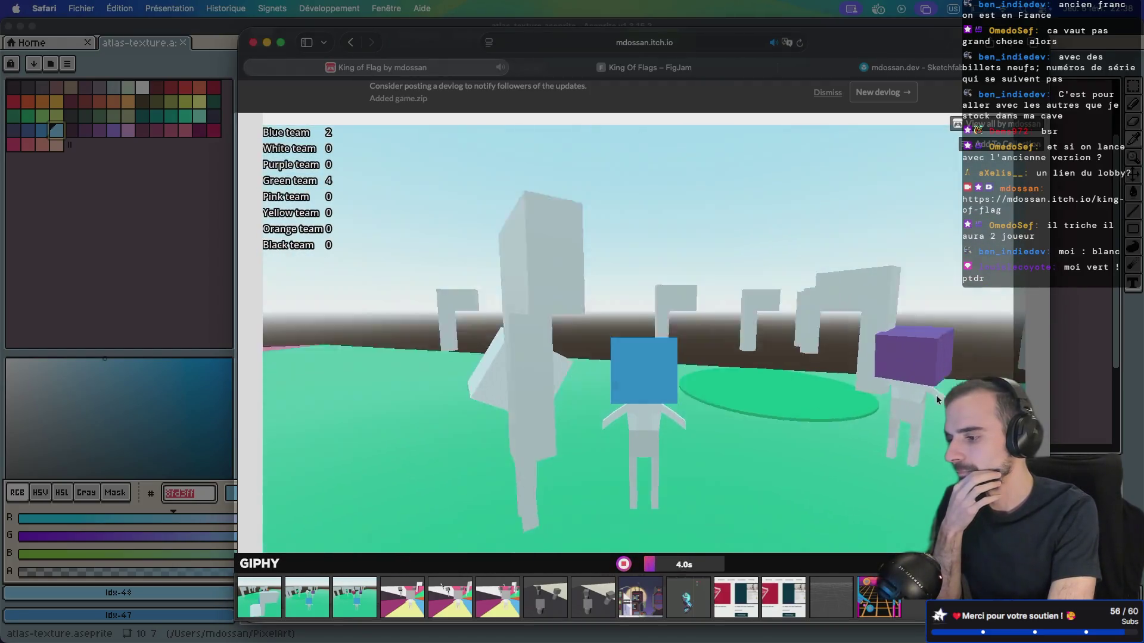
key(d)
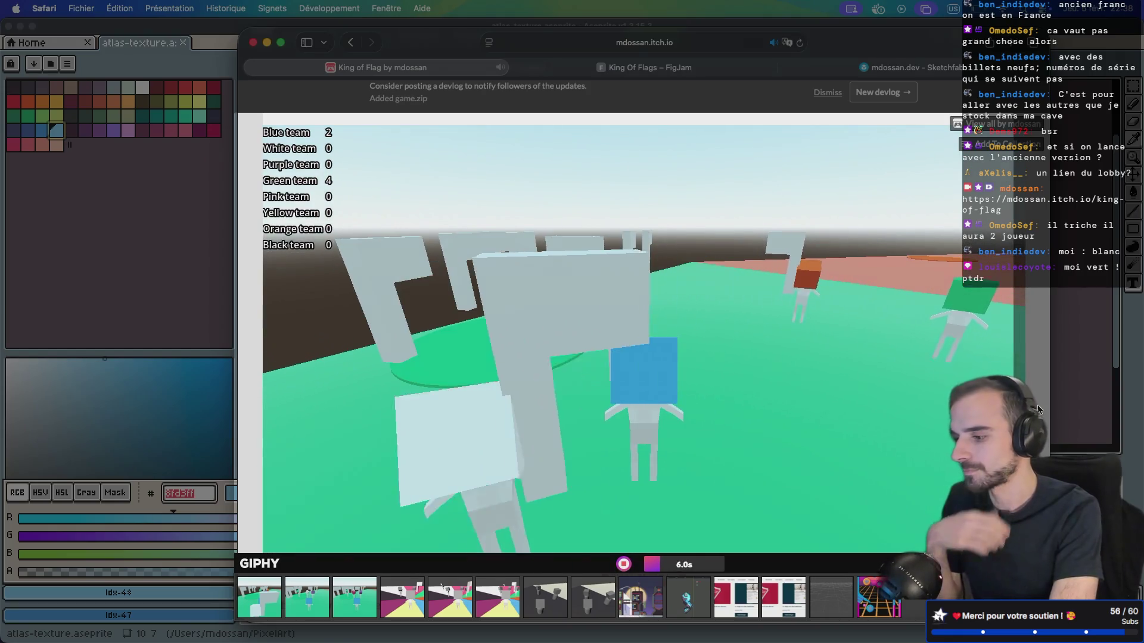
key(w)
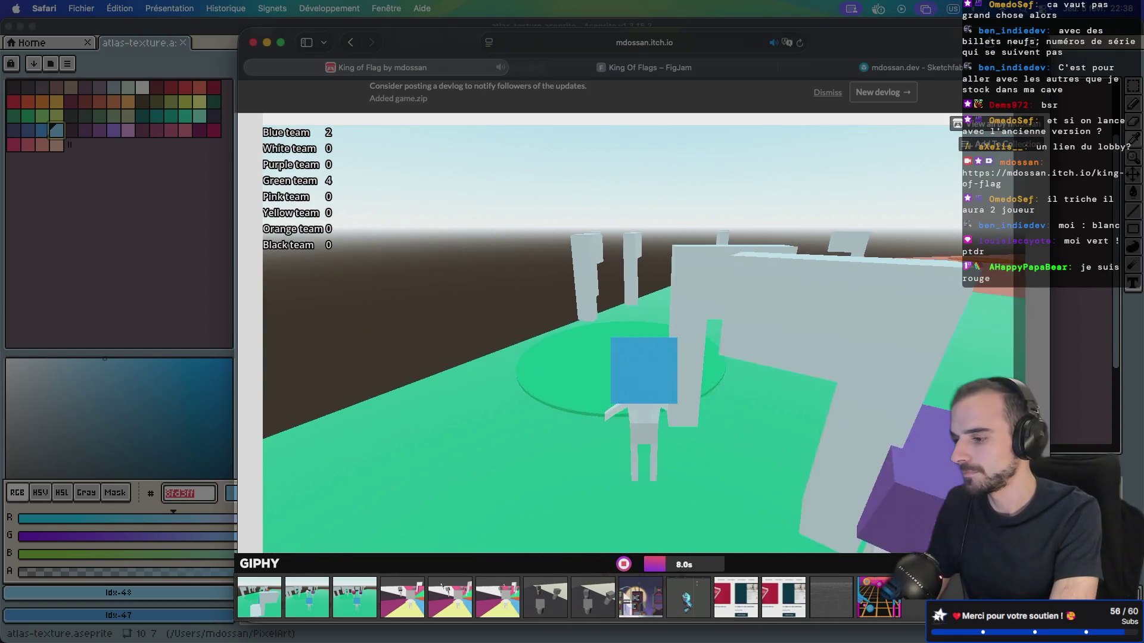
key(d)
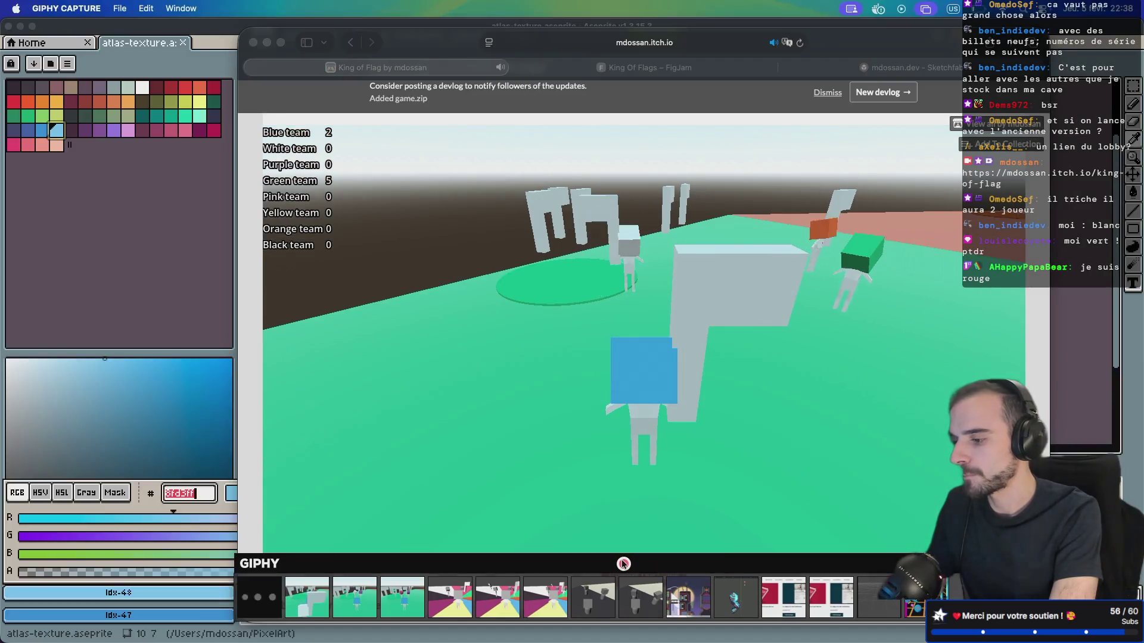
click(623, 563)
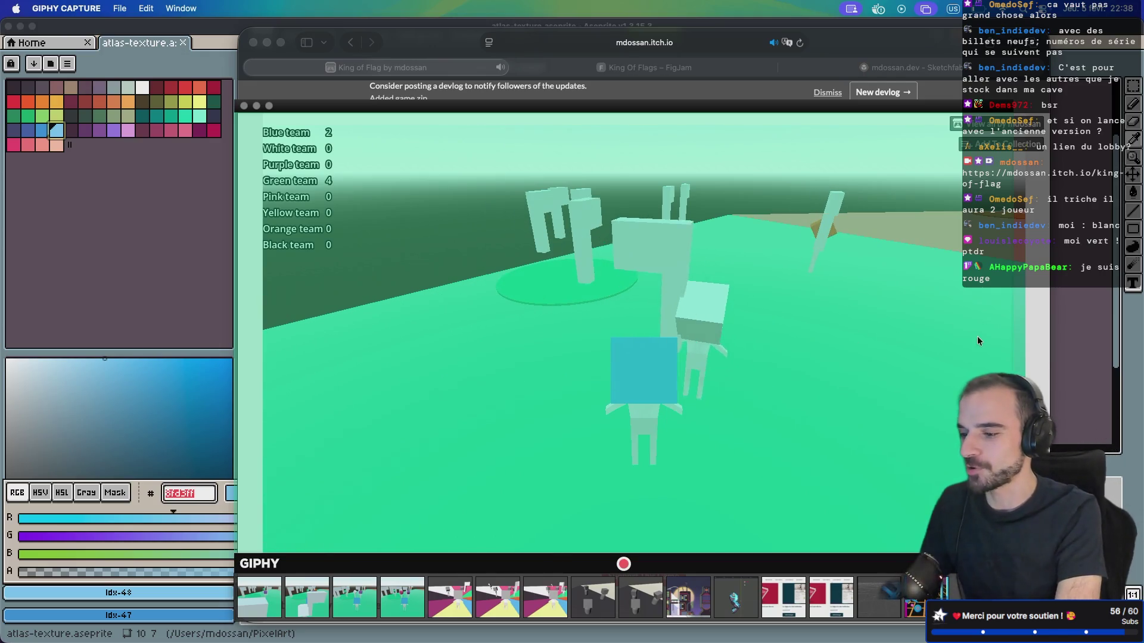
Switch between the game and GIPHY Capture, then move the capture area down and left
click(1022, 332)
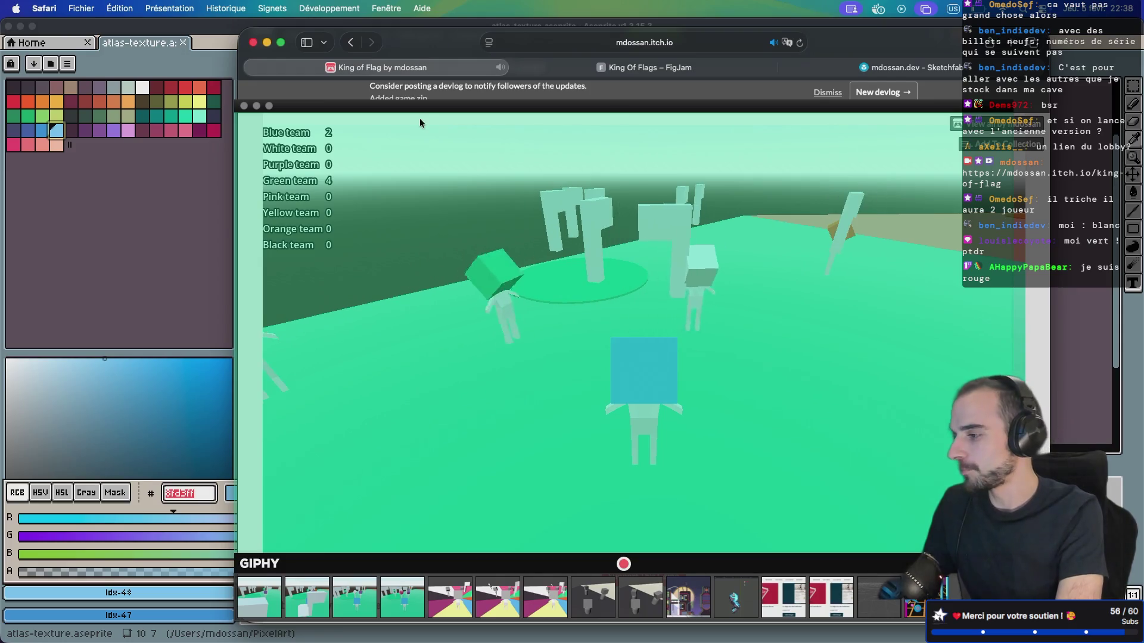
click(244, 107)
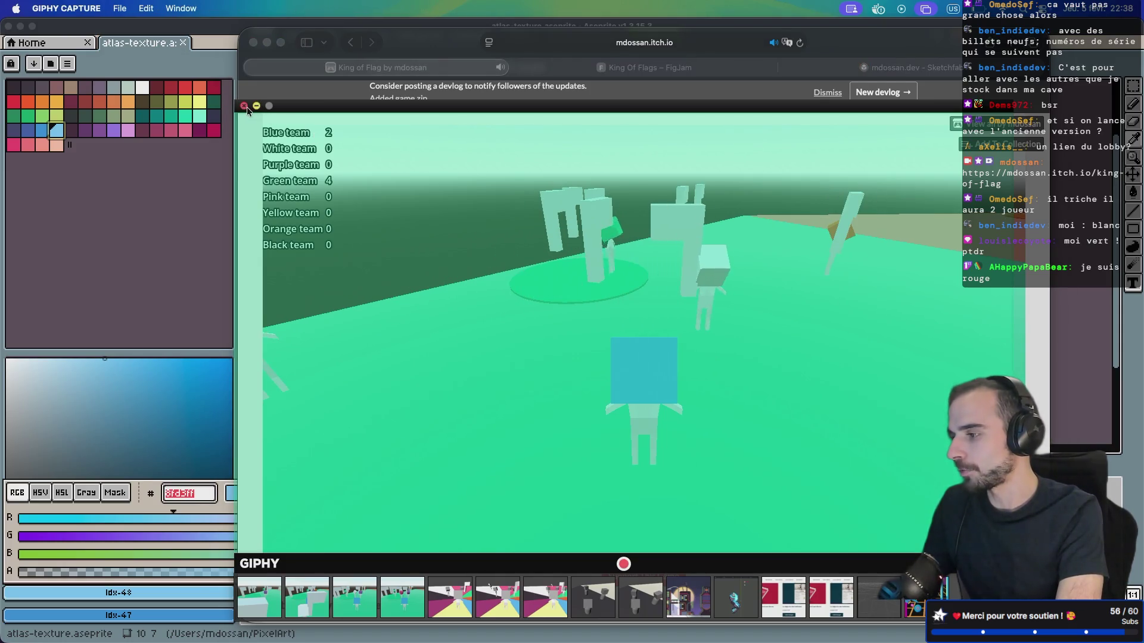
click(858, 35)
mouse_move(846, 75)
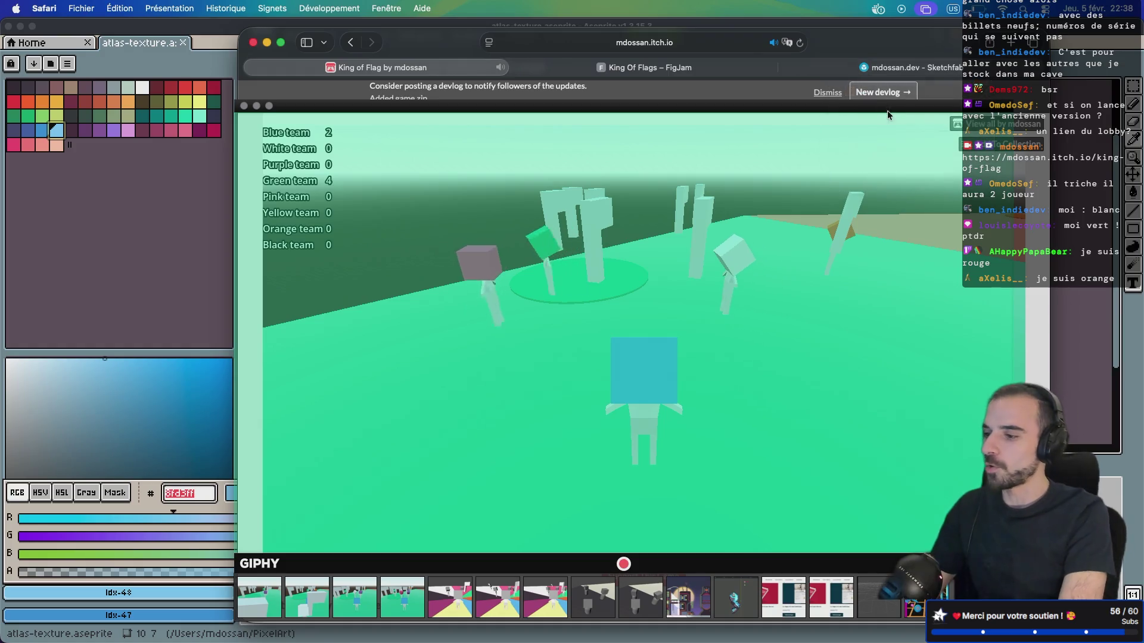
mouse_move(863, 106)
mouse_down()
mouse_move(685, 167)
mouse_move(427, 217)
mouse_move(422, 230)
mouse_move(509, 232)
mouse_up()
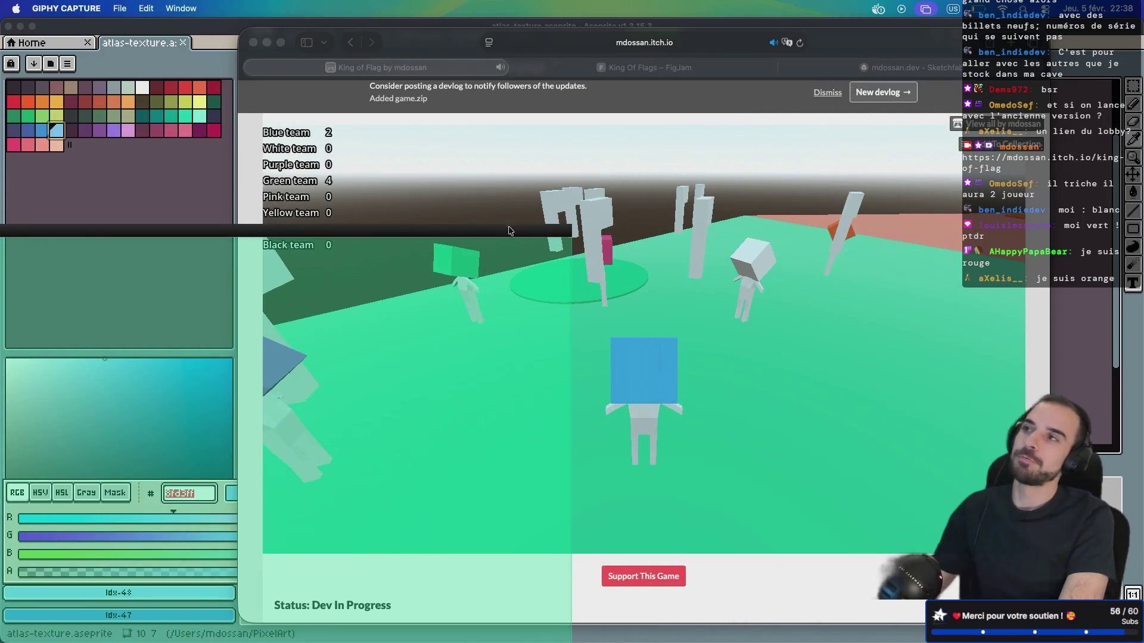
Rotate the camera around the blue-headed player, then drag the capture area back over the game
click(778, 267)
mouse_move(778, 267)
mouse_down()
mouse_move(668, 260)
mouse_move(828, 254)
mouse_up()
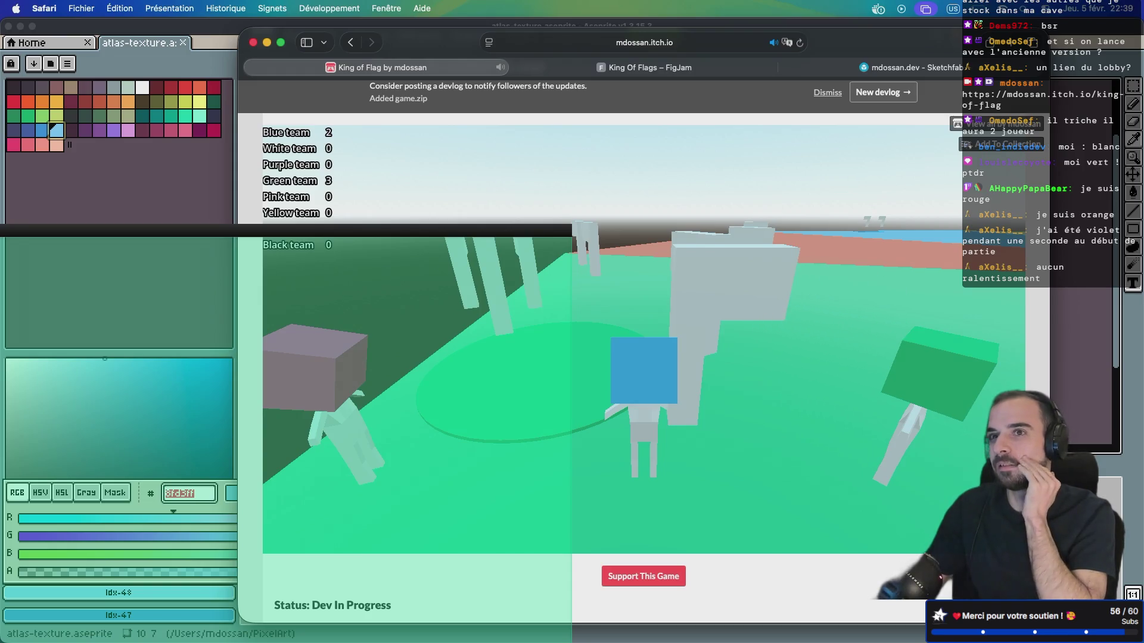
drag(851, 245, 886, 262)
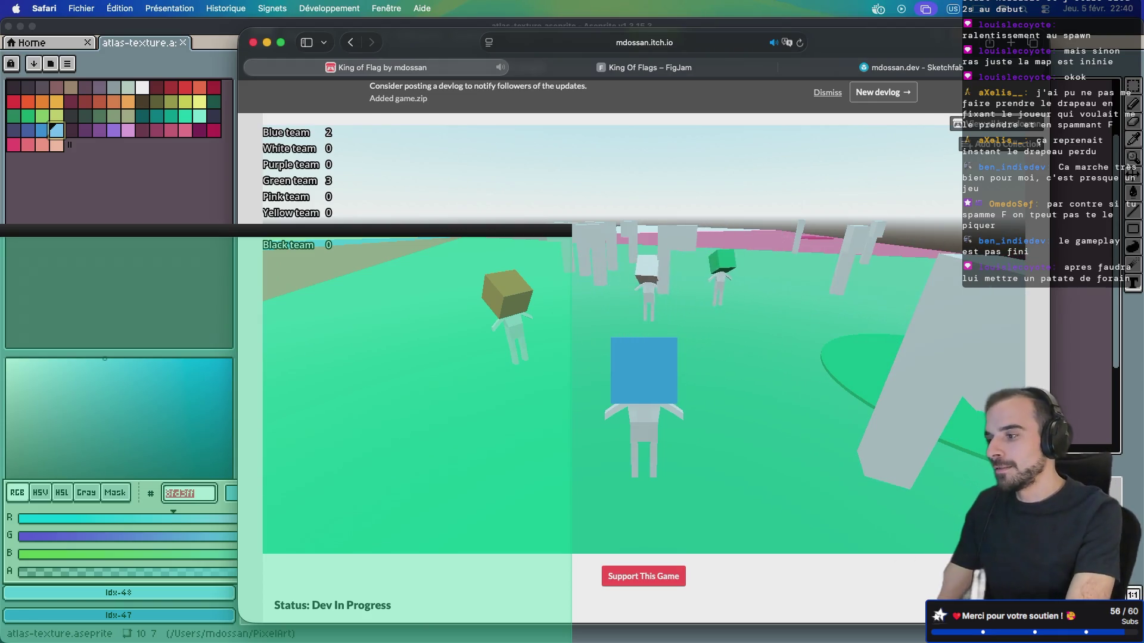
mouse_move(862, 237)
mouse_down()
mouse_move(910, 236)
mouse_move(960, 274)
mouse_move(1081, 452)
mouse_up()
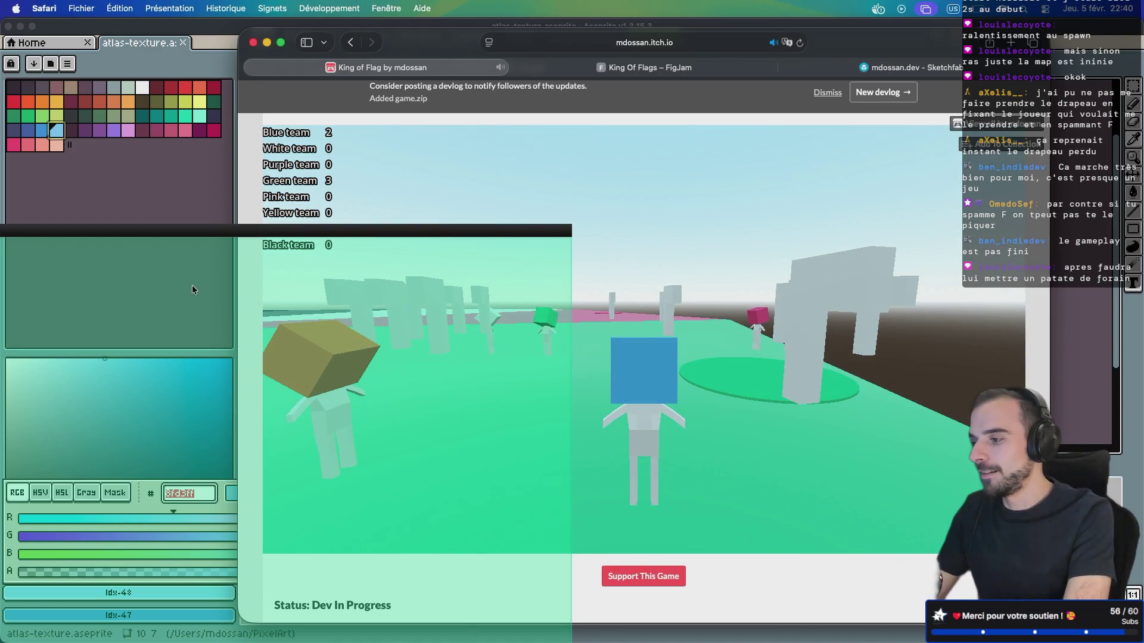
drag(164, 233, 603, 84)
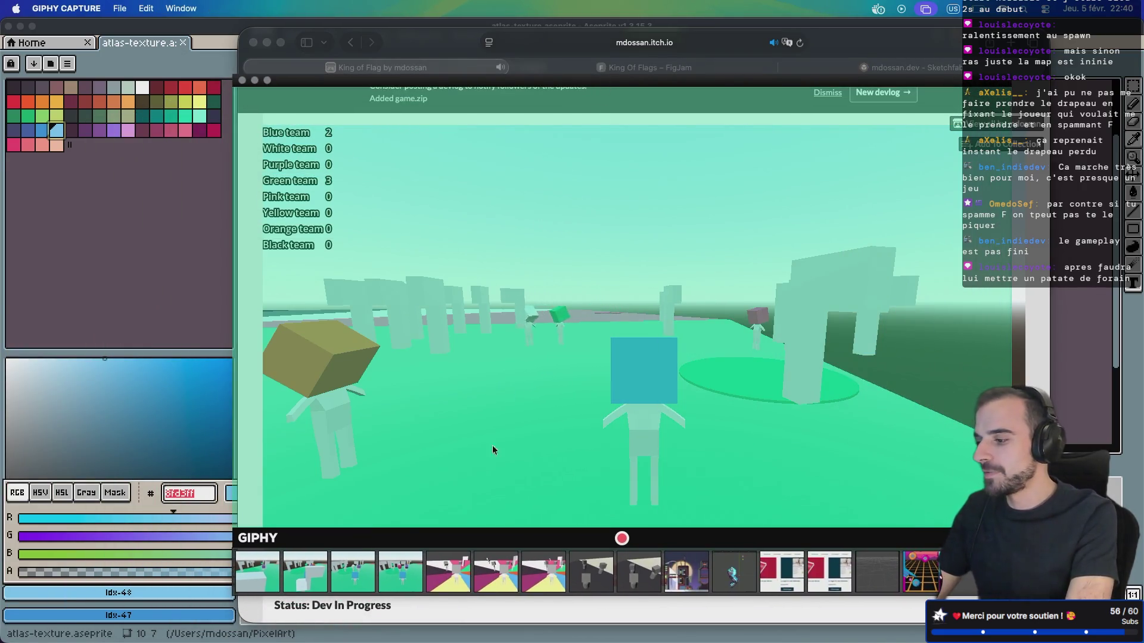
Open the fourth recorded clip in the editor and move the windows aside
mouse_move(254, 585)
click(400, 572)
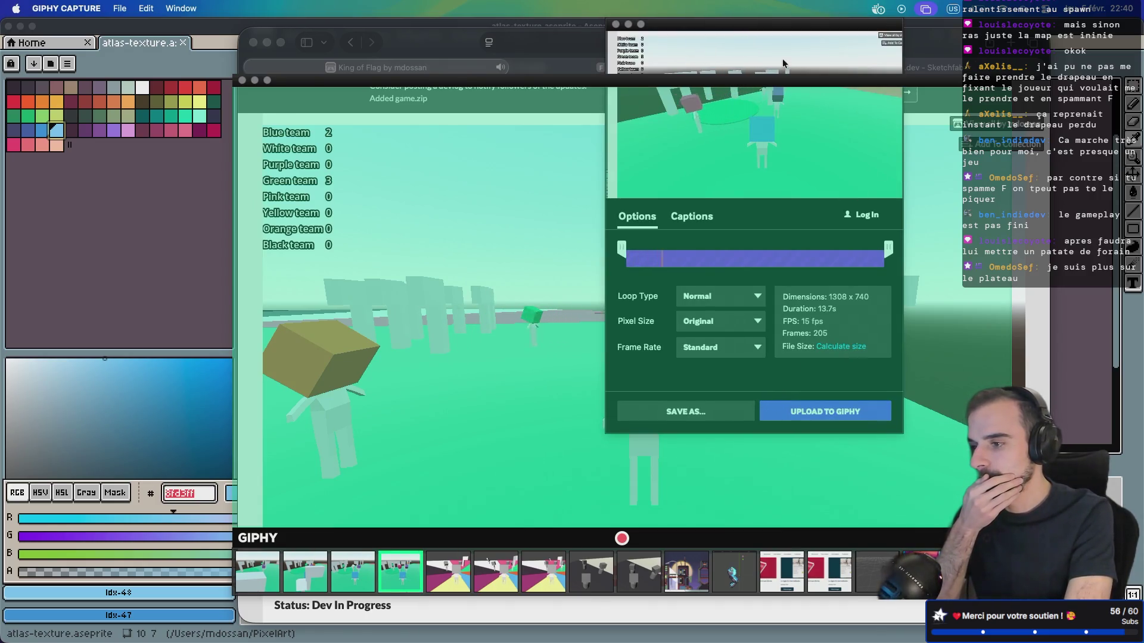
drag(755, 83, 529, 76)
mouse_move(679, 29)
mouse_down()
mouse_move(749, 30)
mouse_move(878, 63)
mouse_up()
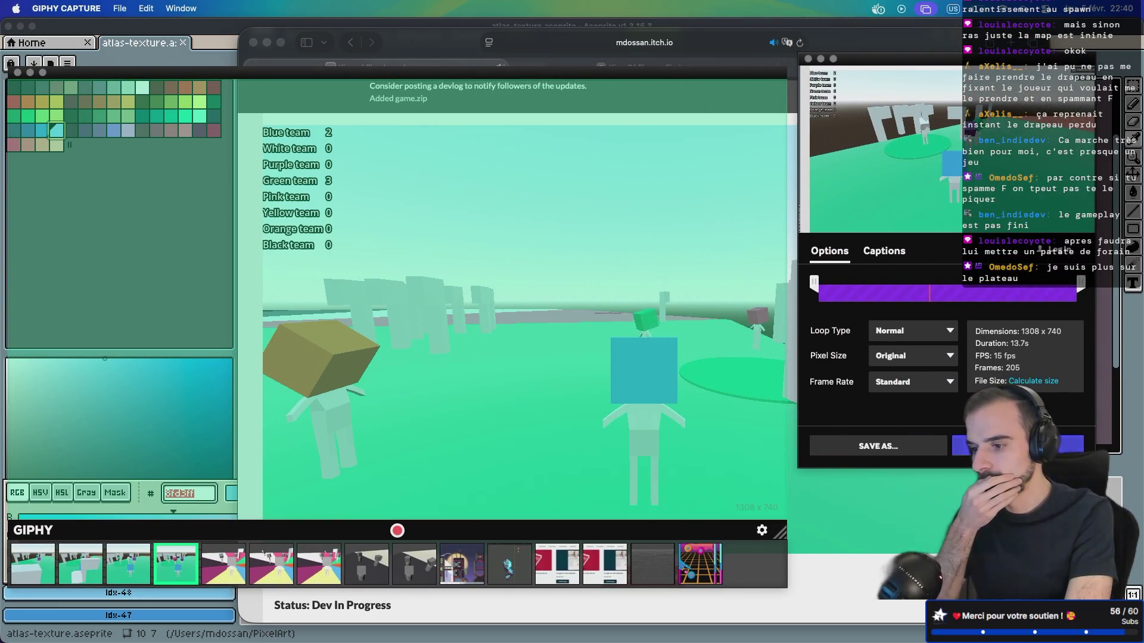
Save the clip as a GIF on the Desktop, keeping GIF despite the size warning
click(880, 447)
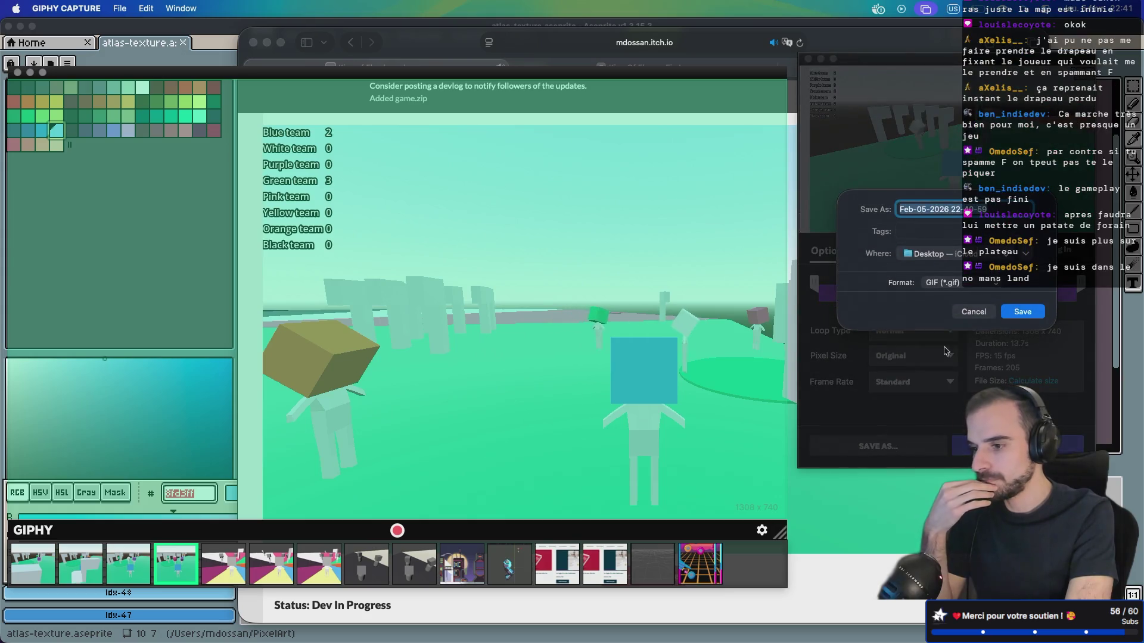
key(Return)
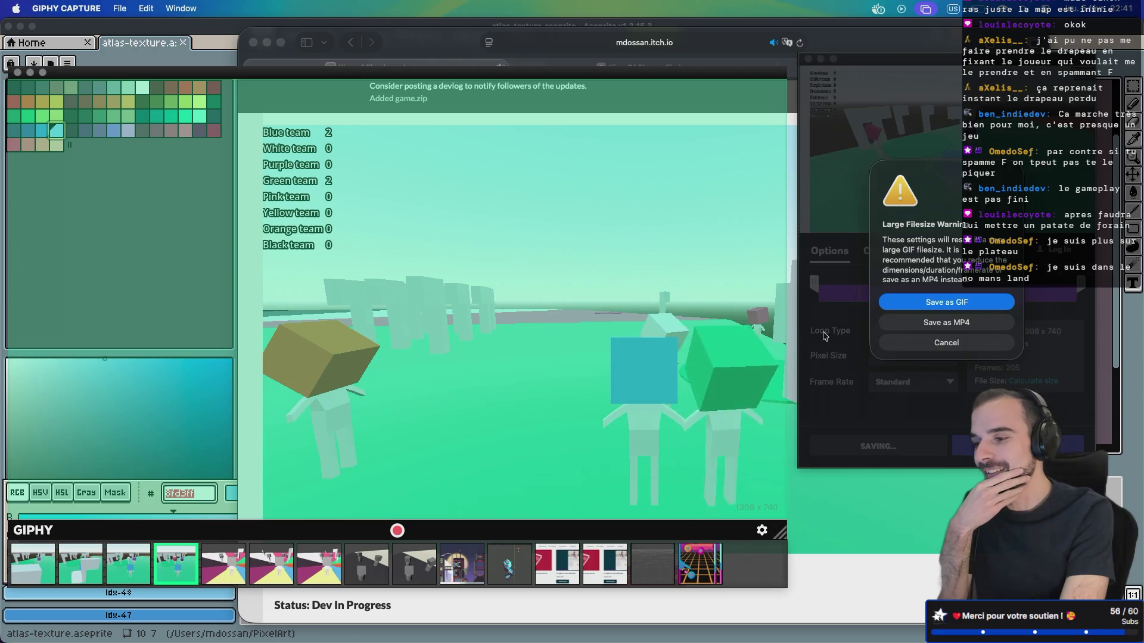
key(Return)
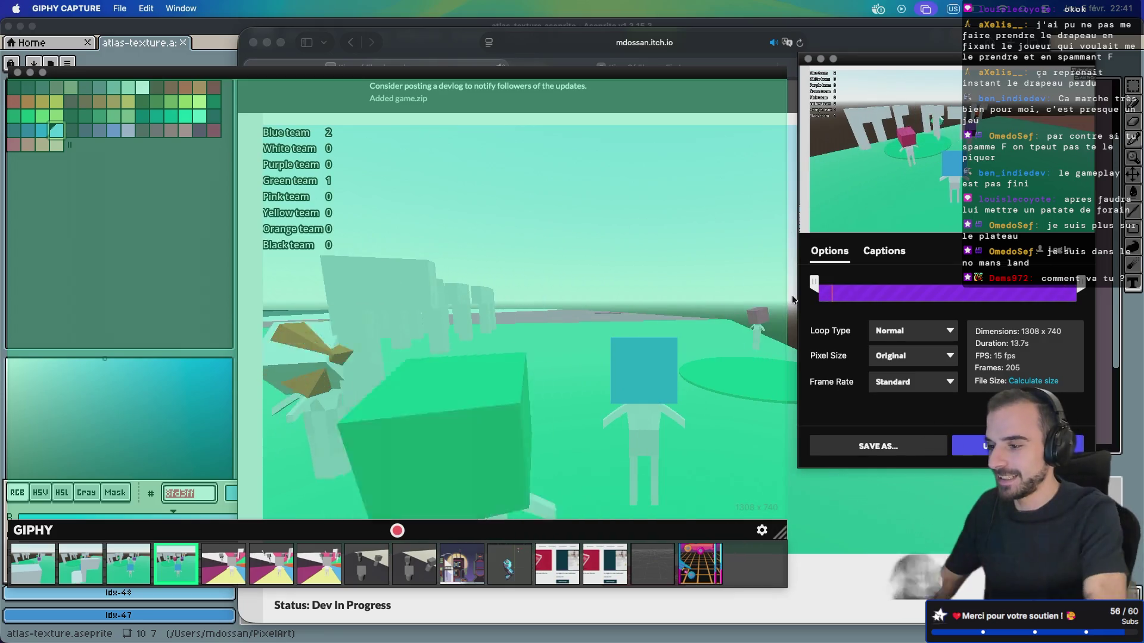
Save the third, 6.5-second clip as a GIF, close the editor, and shift the capture frame left
click(808, 59)
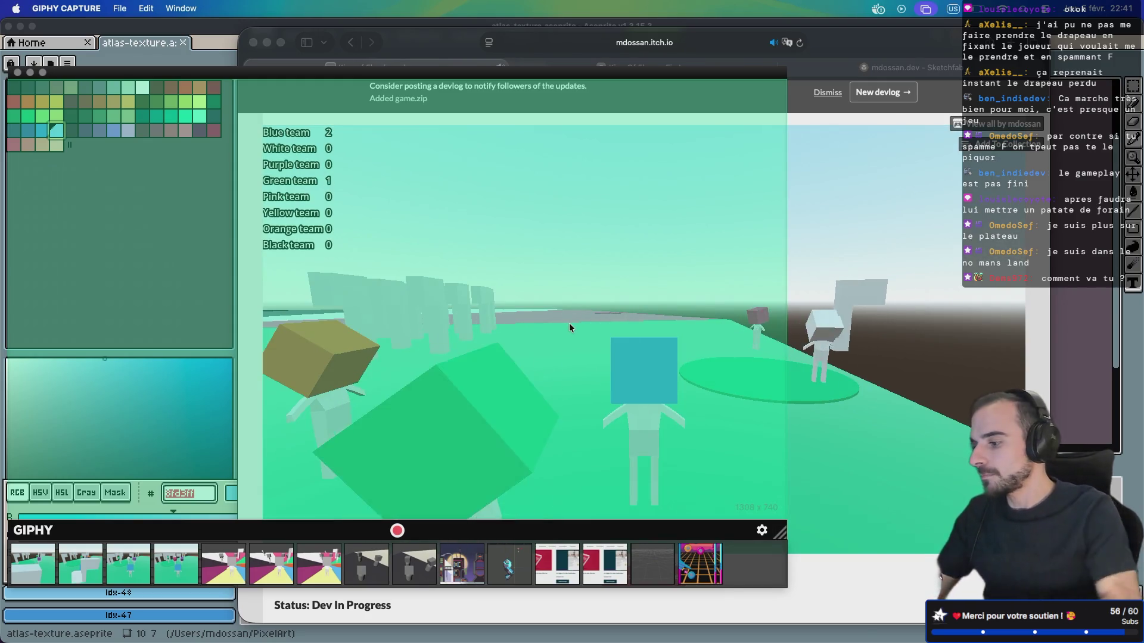
click(126, 570)
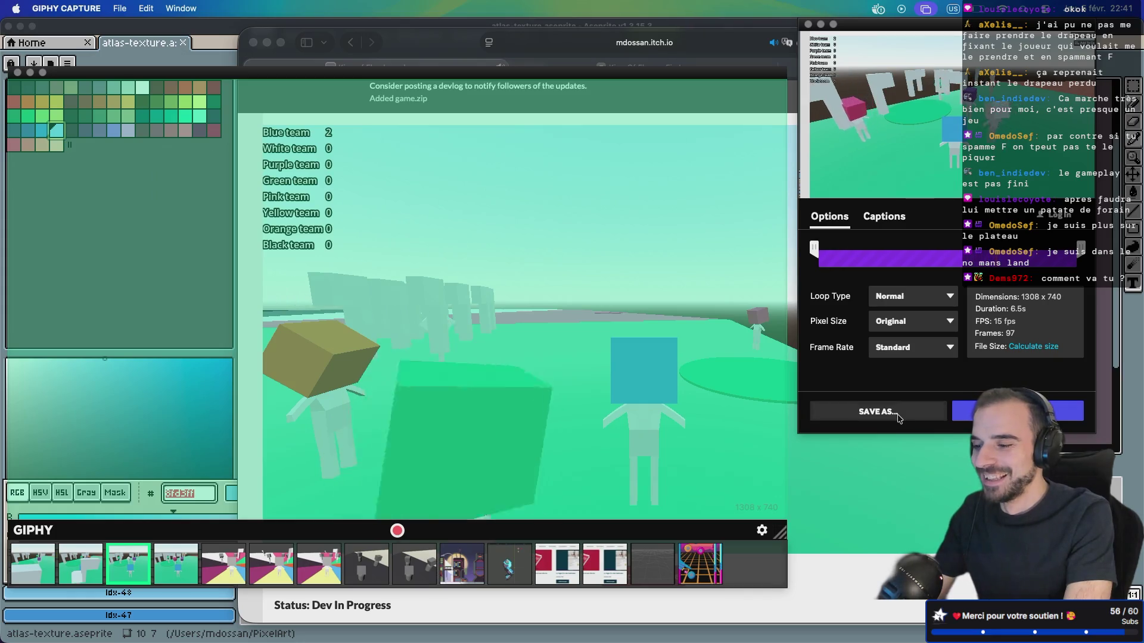
click(904, 417)
click(1020, 278)
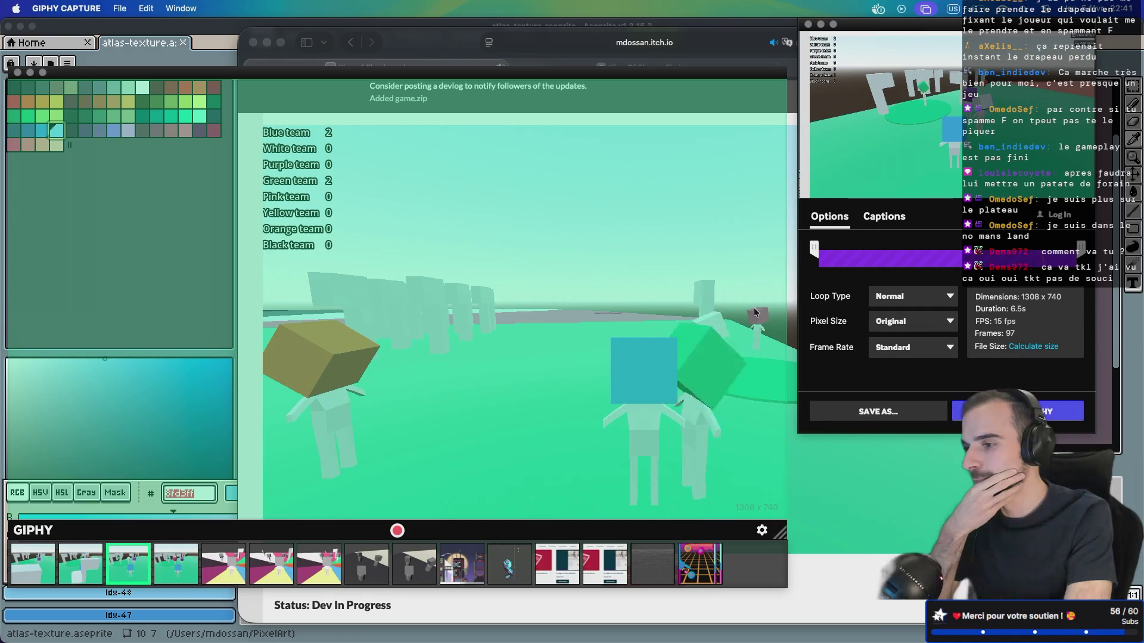
click(809, 25)
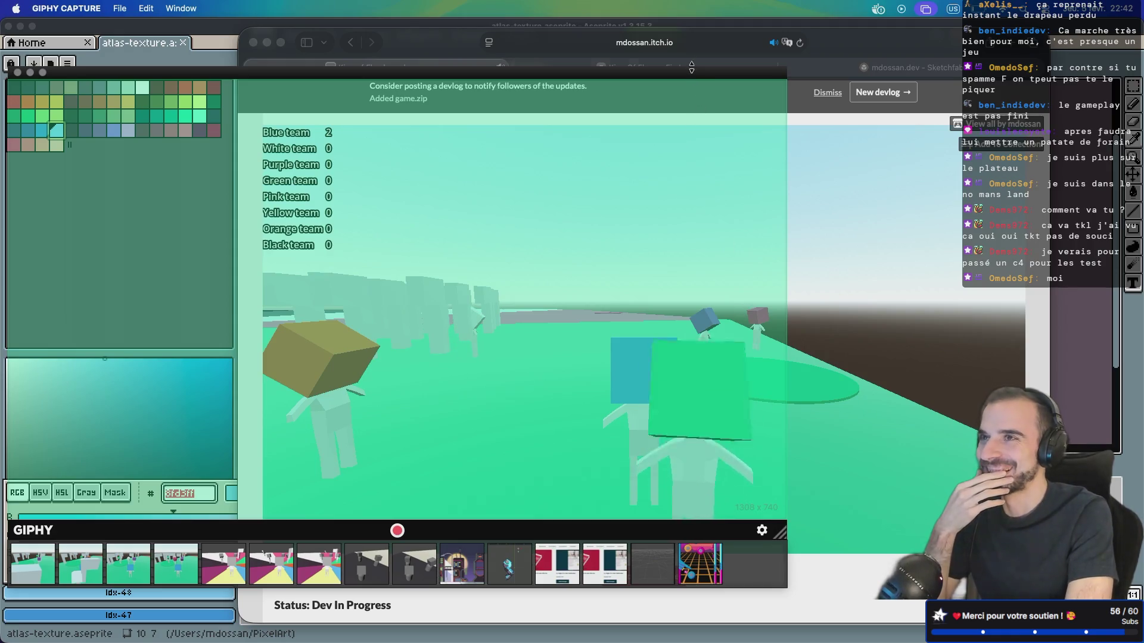
drag(684, 74, 367, 125)
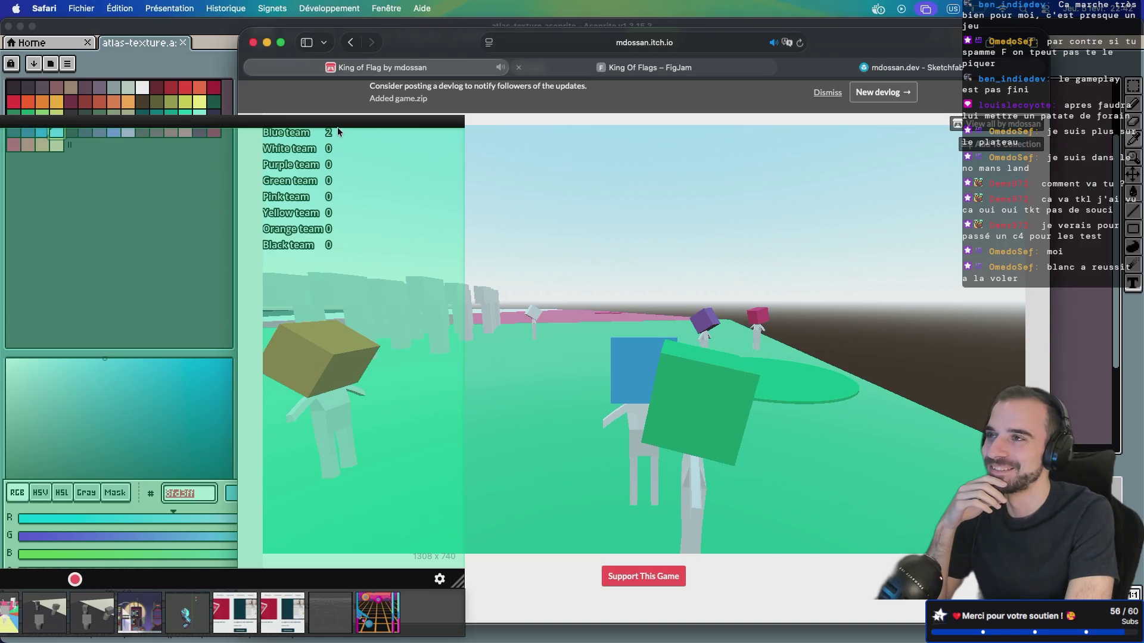
Widen the capture frame over the game view and bring up the 4.3-second, 1308×740 clip's export options
mouse_move(310, 123)
mouse_down()
mouse_move(778, 130)
mouse_move(849, 104)
mouse_up()
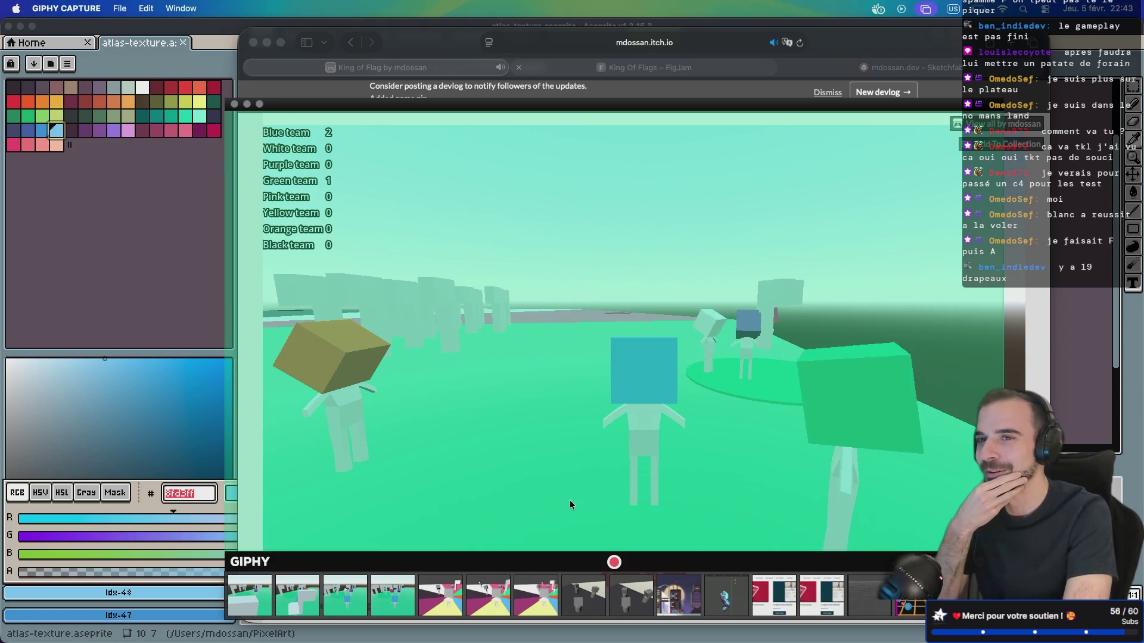
click(319, 599)
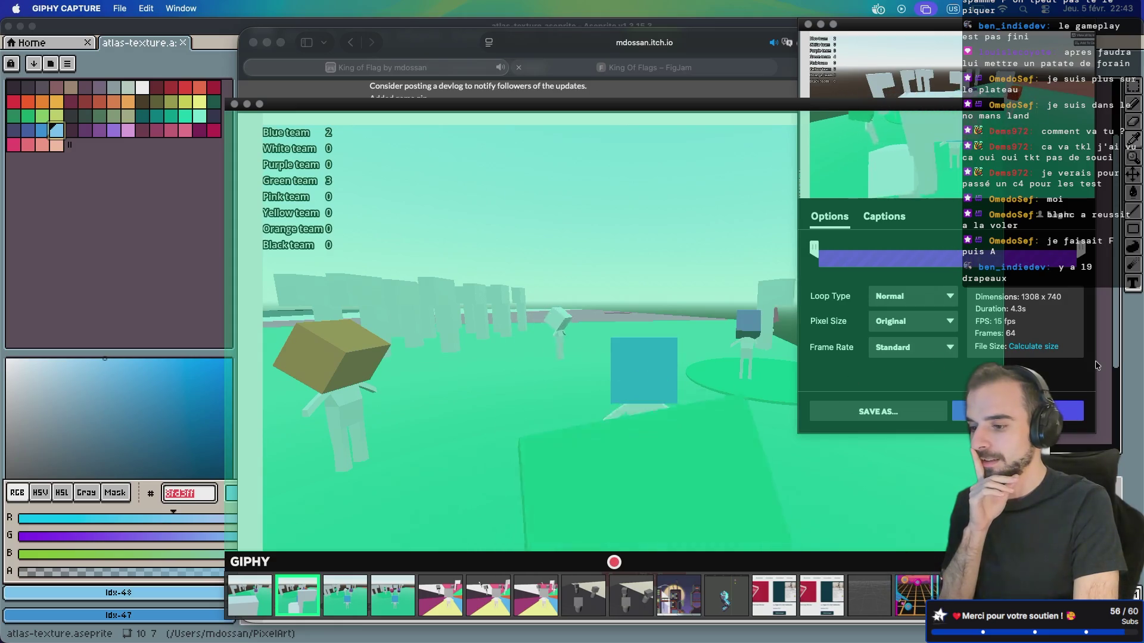
Shift the capture window left, save the 4.3-second clip as a GIF on the Desktop, and select the 11.4-second clip
drag(969, 104, 684, 120)
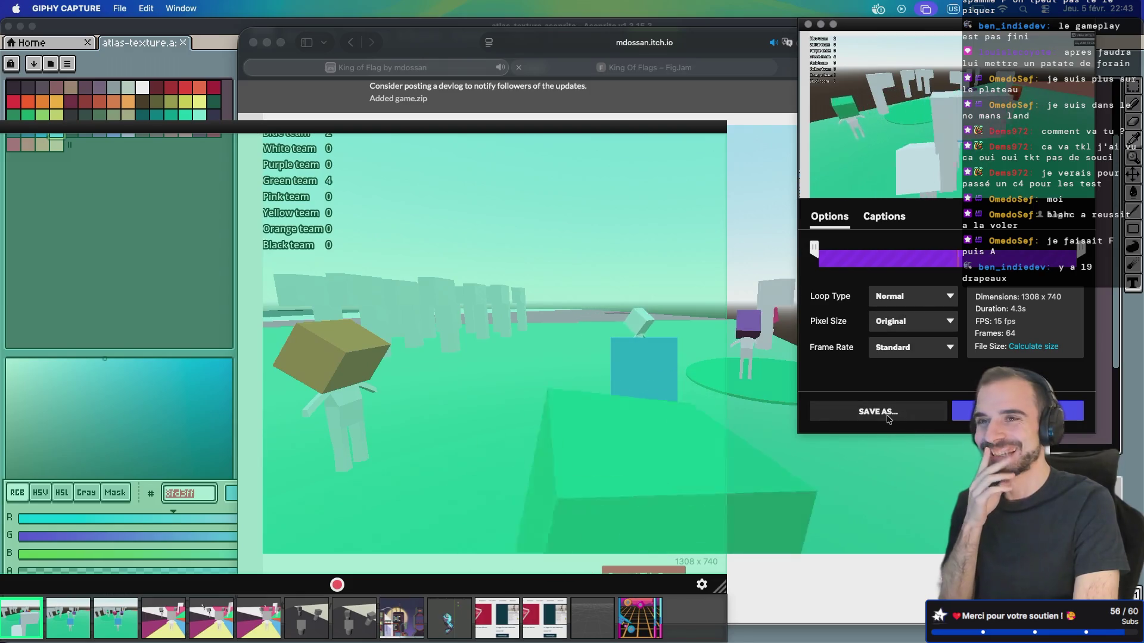
click(886, 418)
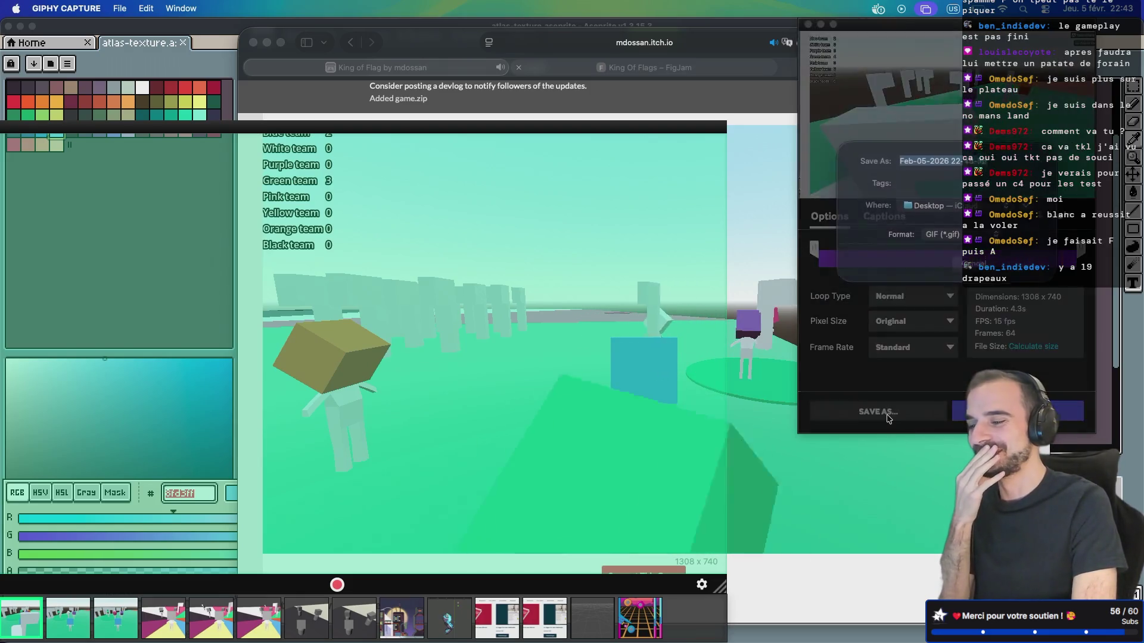
click(1030, 279)
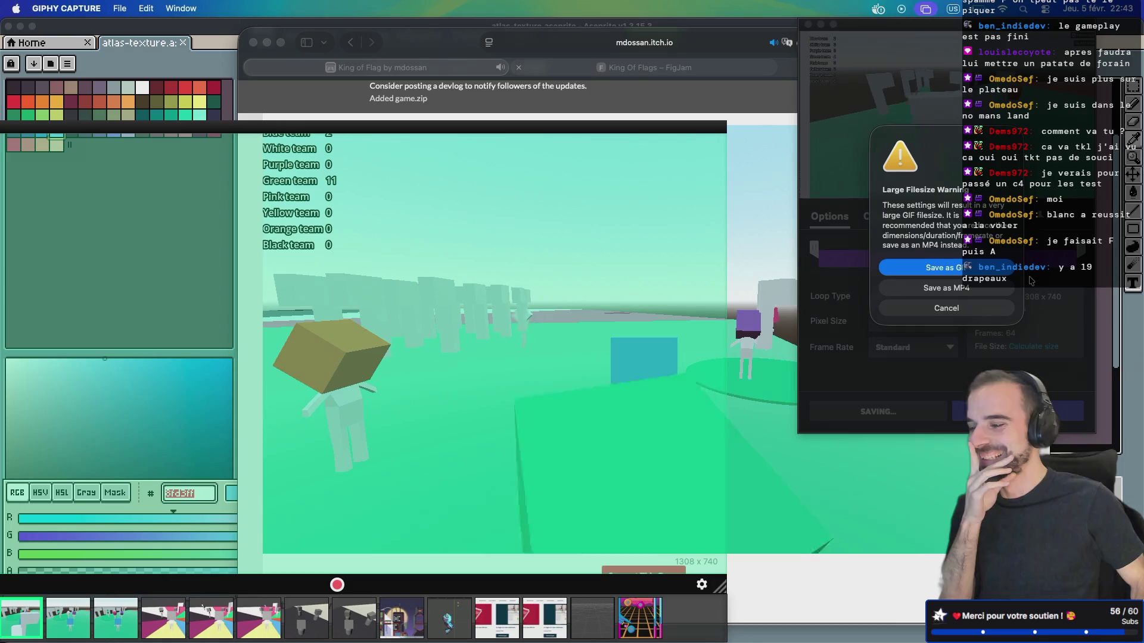
click(991, 269)
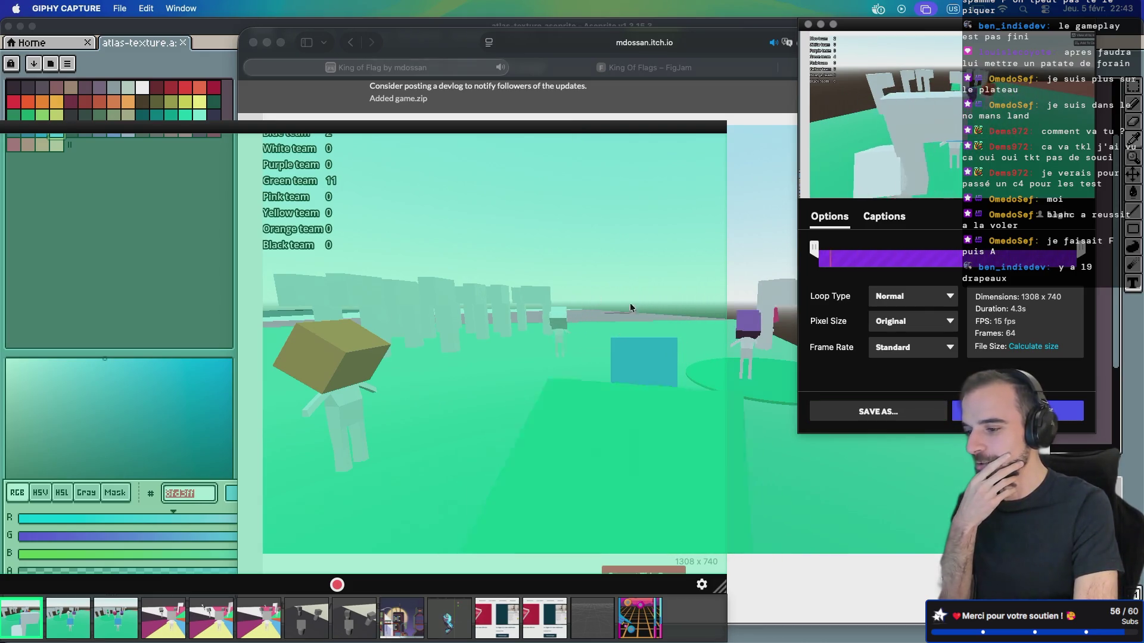
click(808, 24)
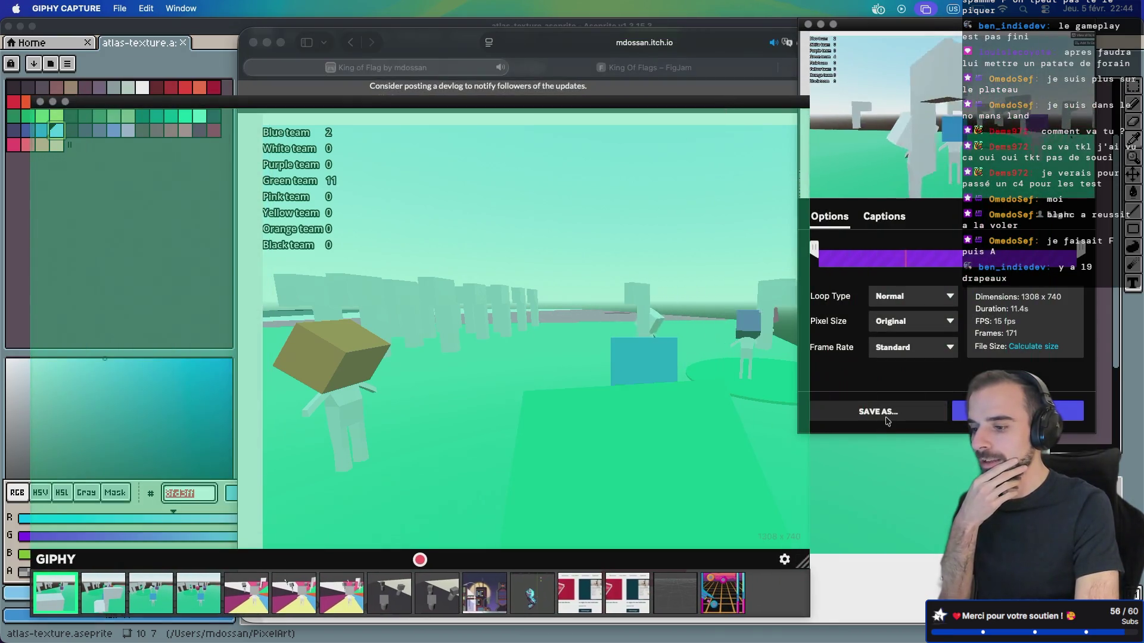
click(881, 411)
key(Return)
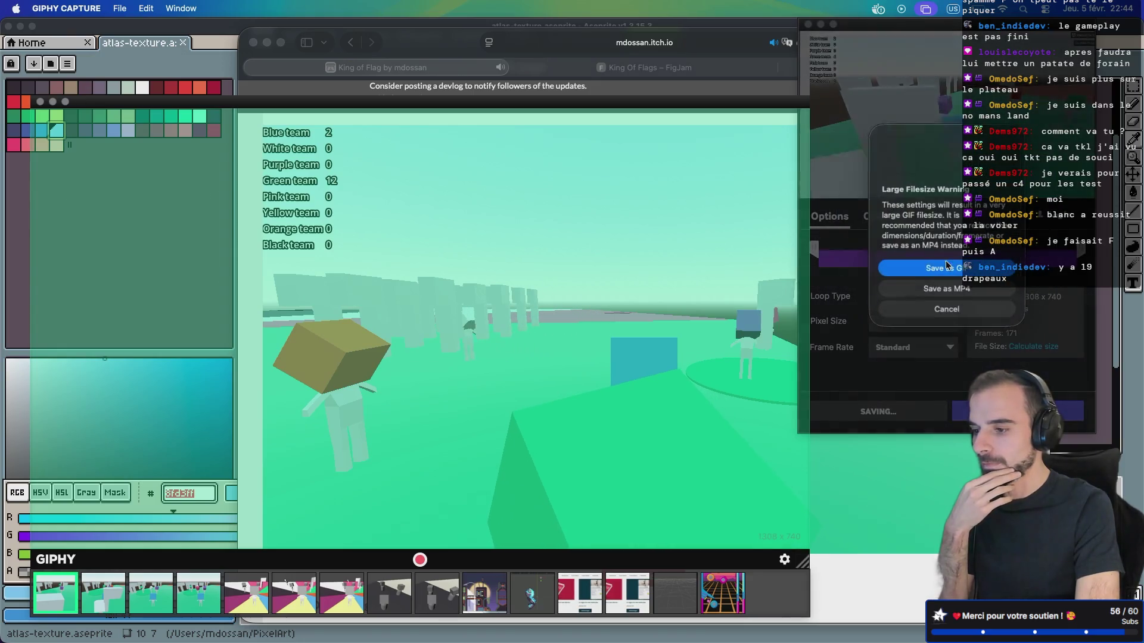
click(930, 269)
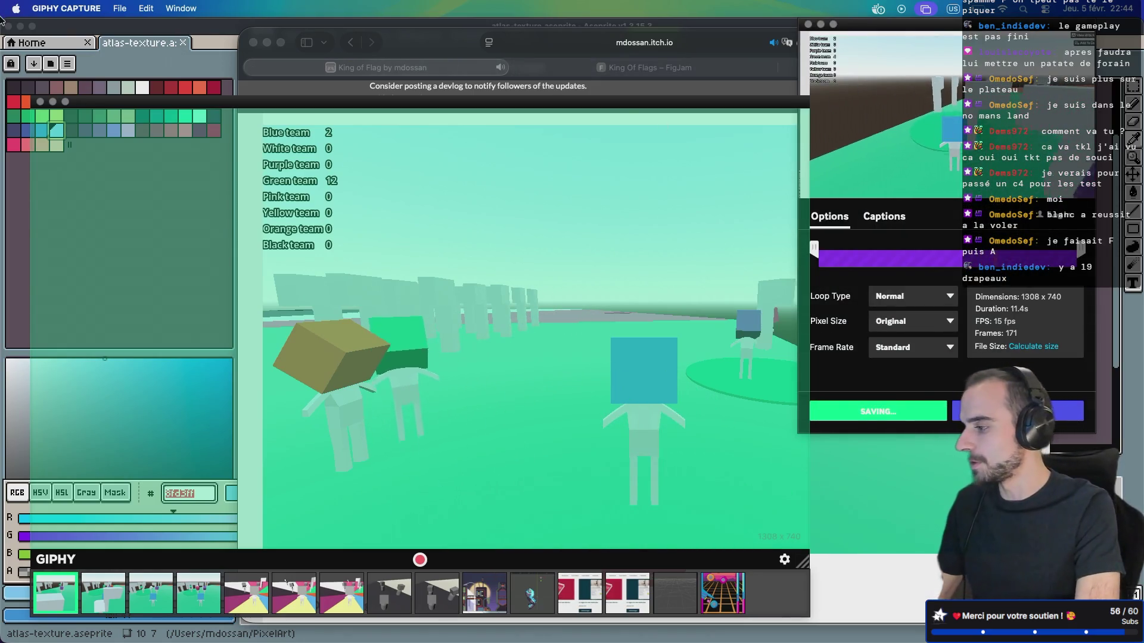
Minimize Aseprite and close GIPHY Capture's clip options and recording windows
click(20, 27)
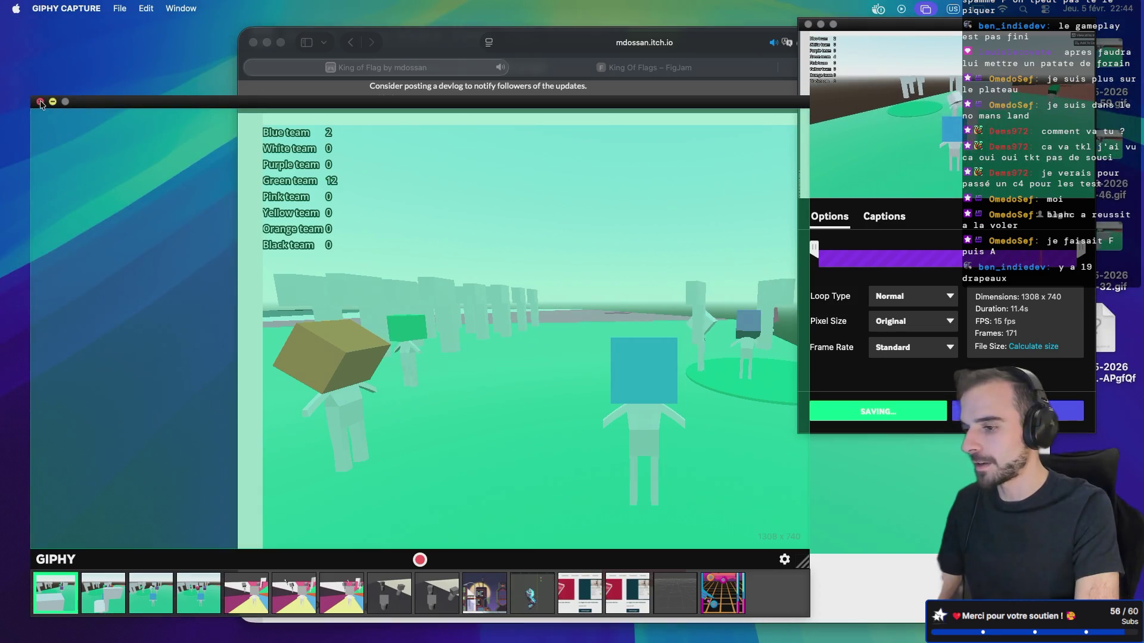
click(808, 25)
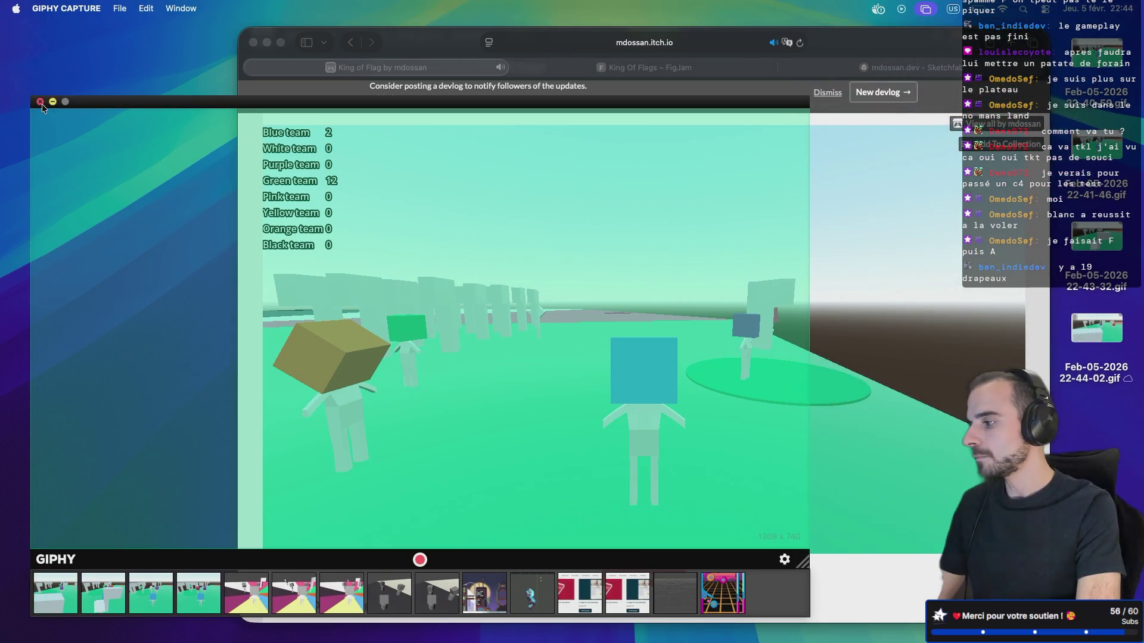
click(41, 102)
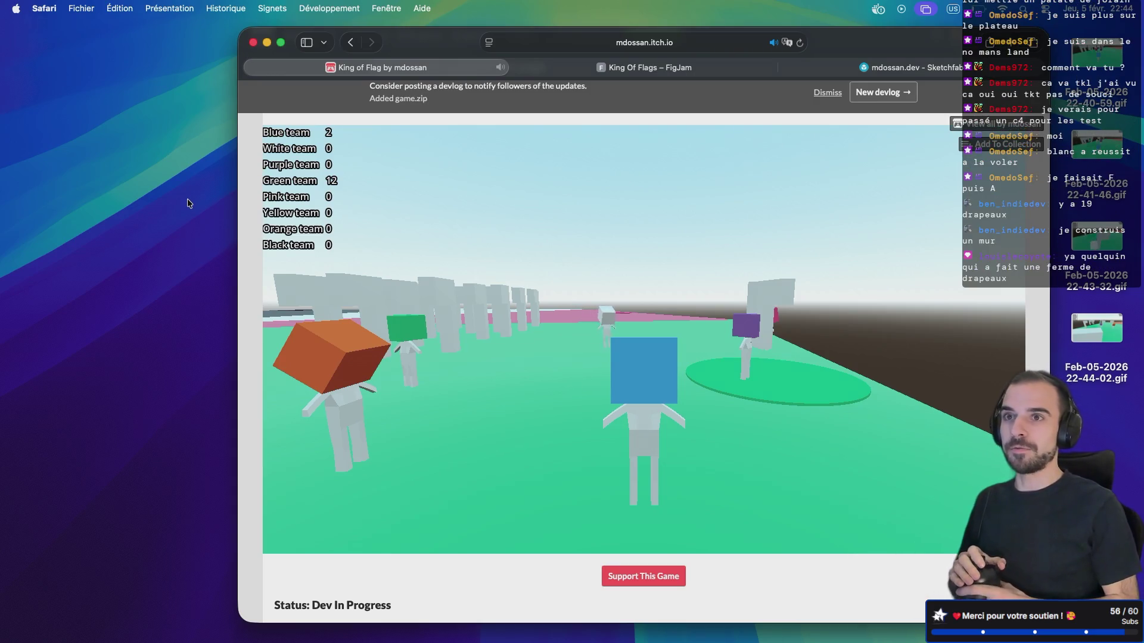
Orbit the camera and run the blue player forward across the arena toward the grey walls
mouse_move(268, 256)
mouse_down()
mouse_move(468, 302)
mouse_move(662, 270)
mouse_move(787, 305)
mouse_move(942, 307)
mouse_move(977, 300)
mouse_move(989, 268)
mouse_move(938, 299)
mouse_move(840, 301)
mouse_move(930, 326)
mouse_move(915, 320)
mouse_up()
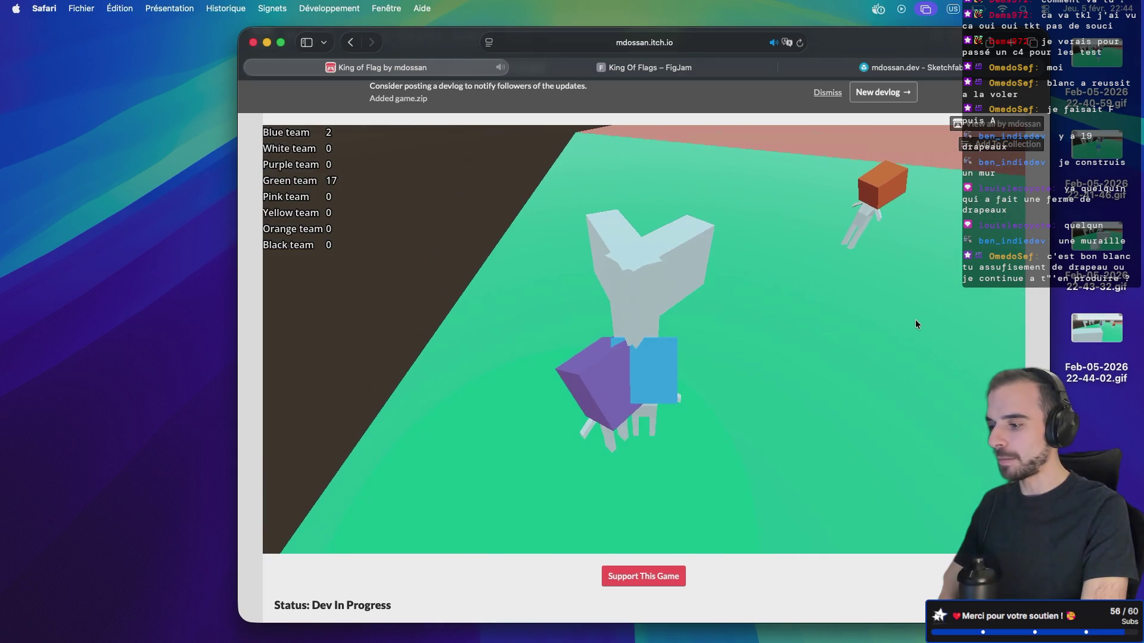
key(w)
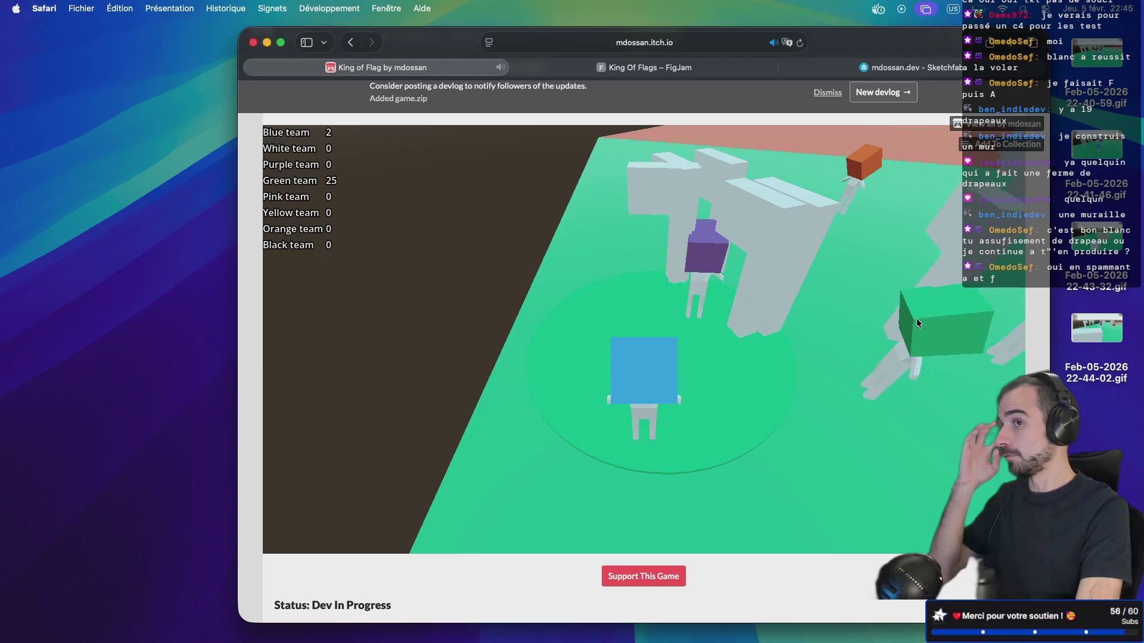
mouse_move(916, 319)
mouse_down()
mouse_move(963, 306)
mouse_move(960, 295)
mouse_up()
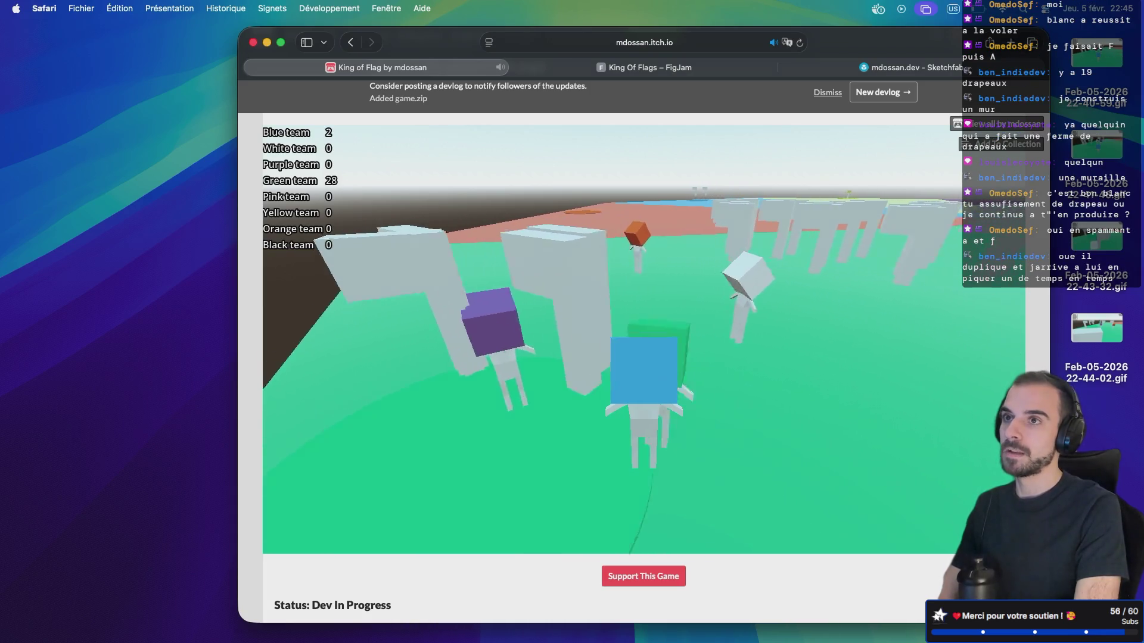
key(w)
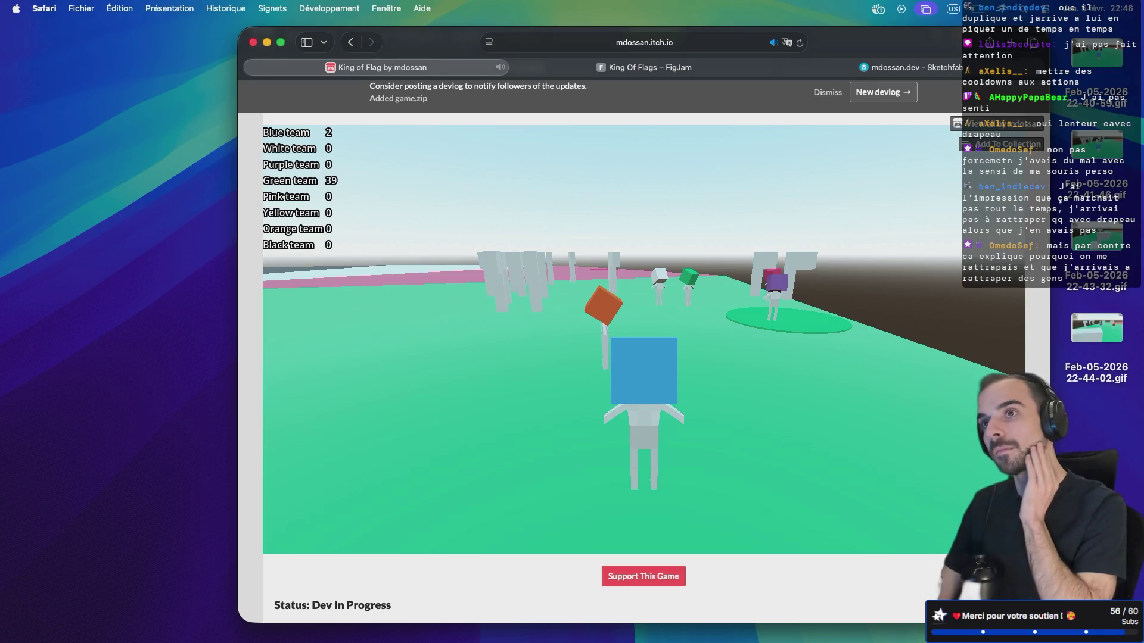
Move the blue player back and forth between the green flag zone and the pillars
key(w)
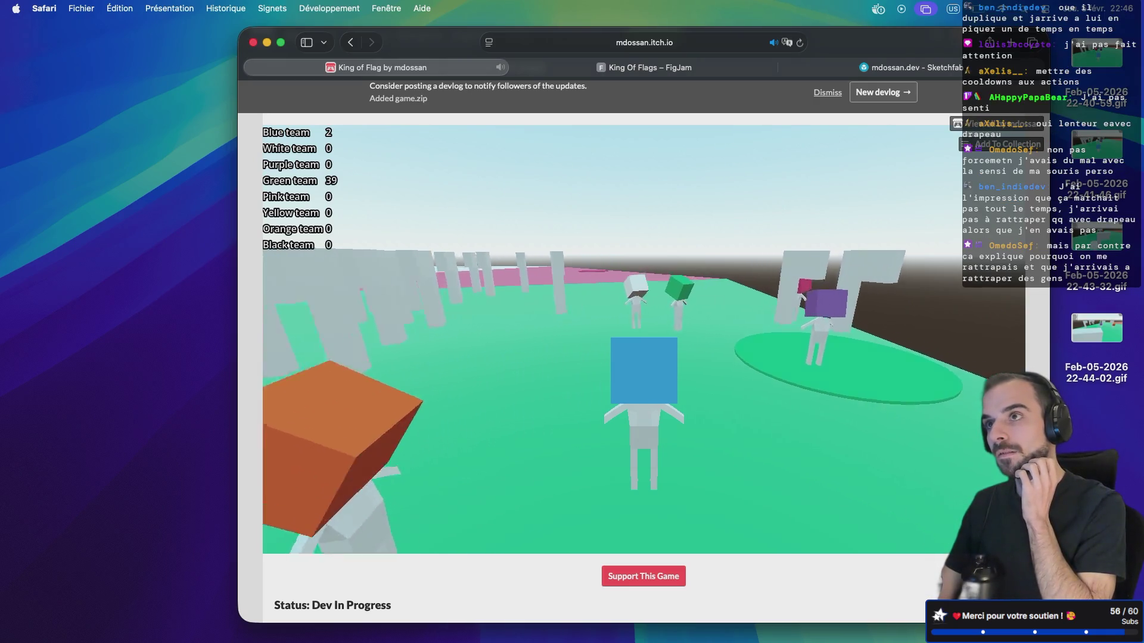
key(s)
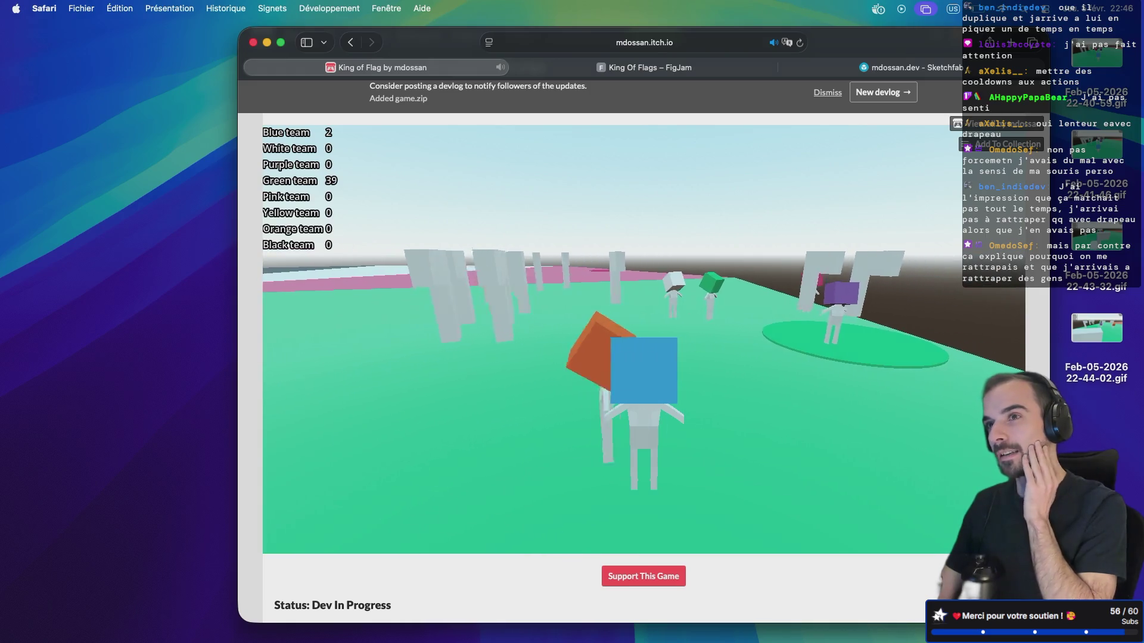
key(a)
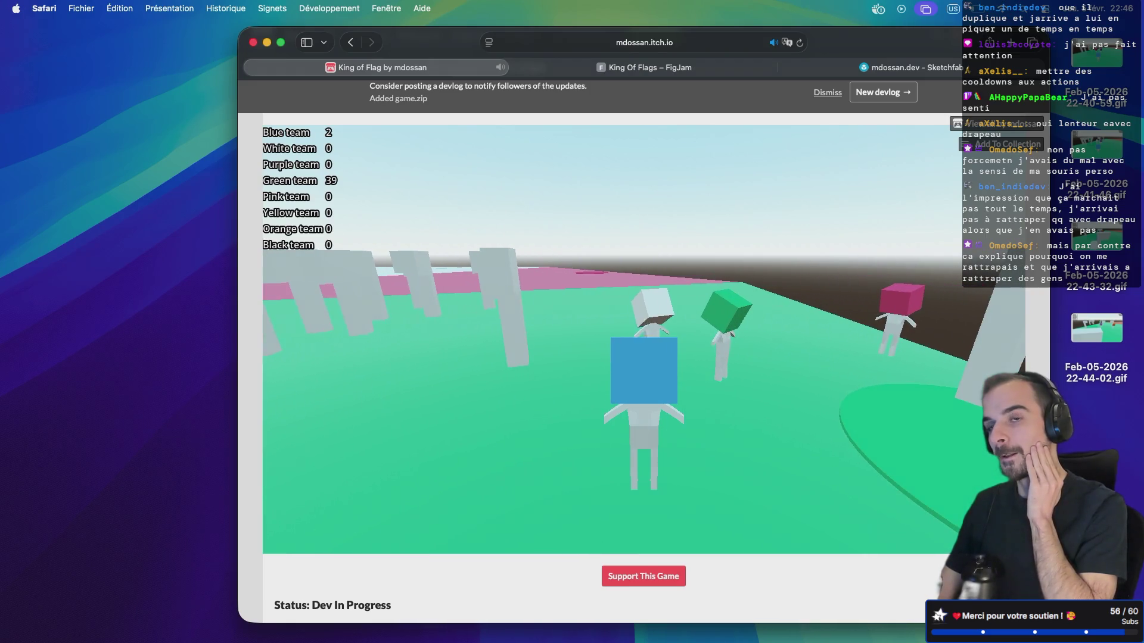
key(s)
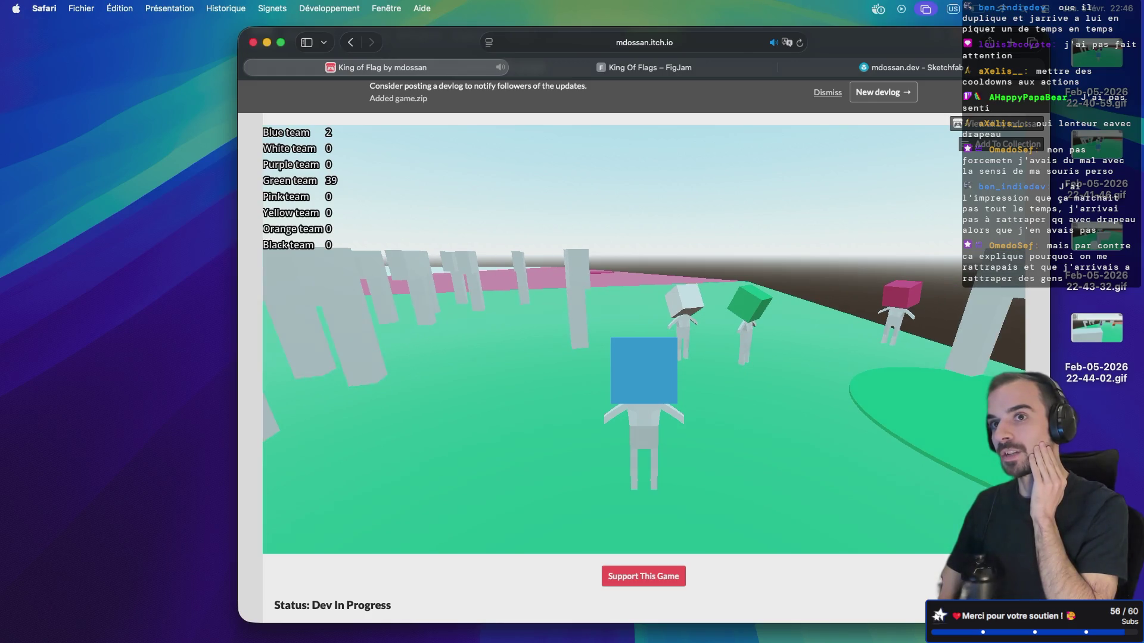
key(s)
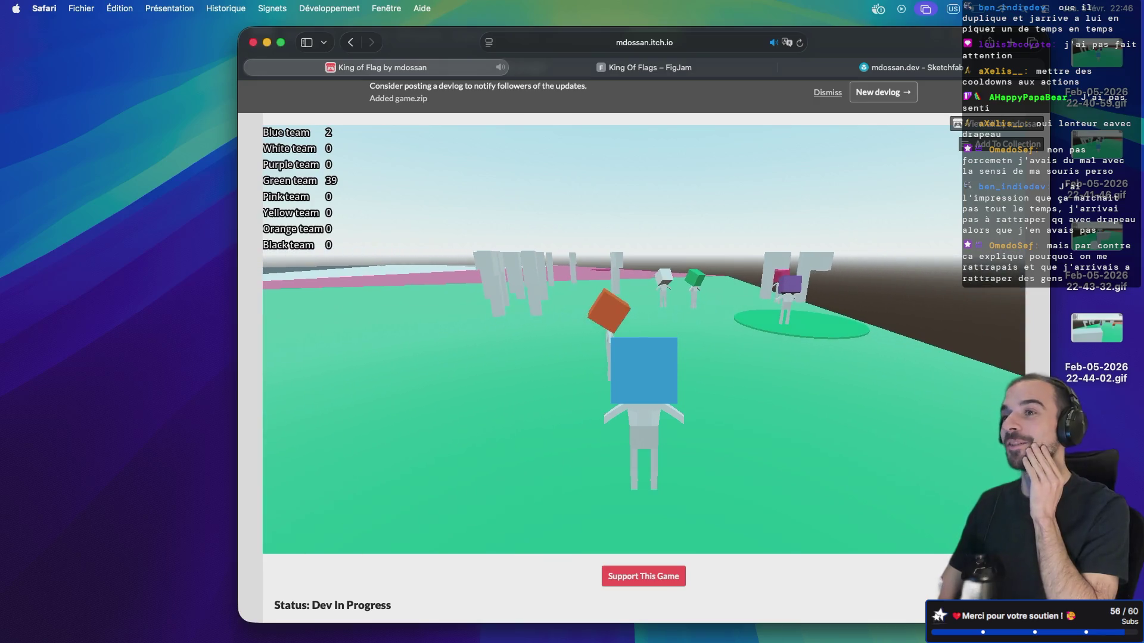
key(w)
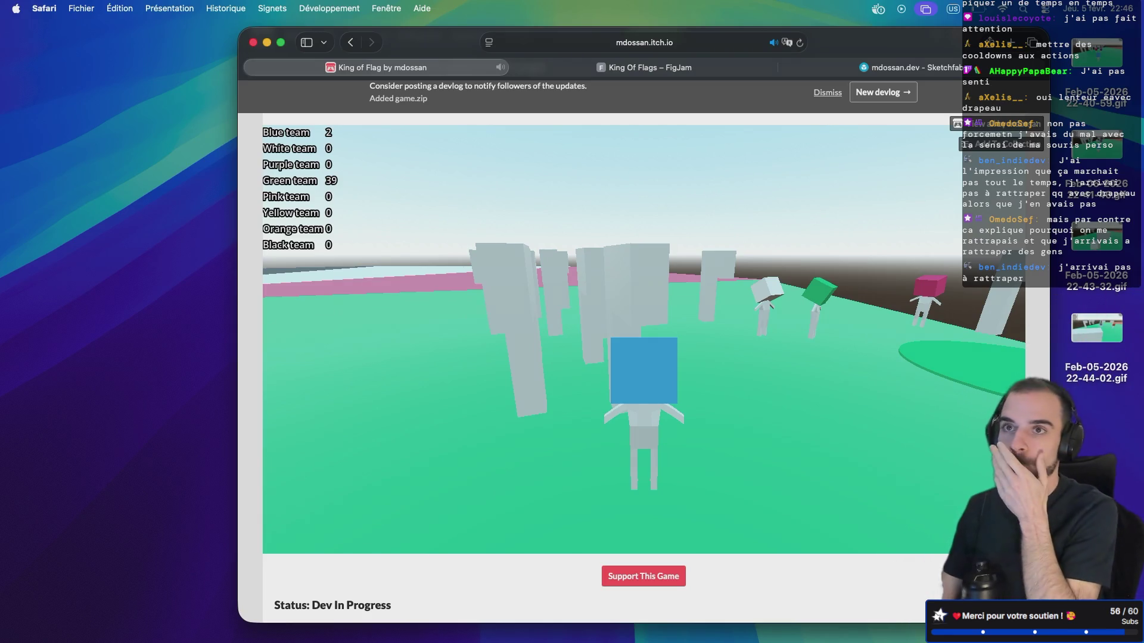
Swing the camera left and right around the pillars and tilt it over the blue player
key(d)
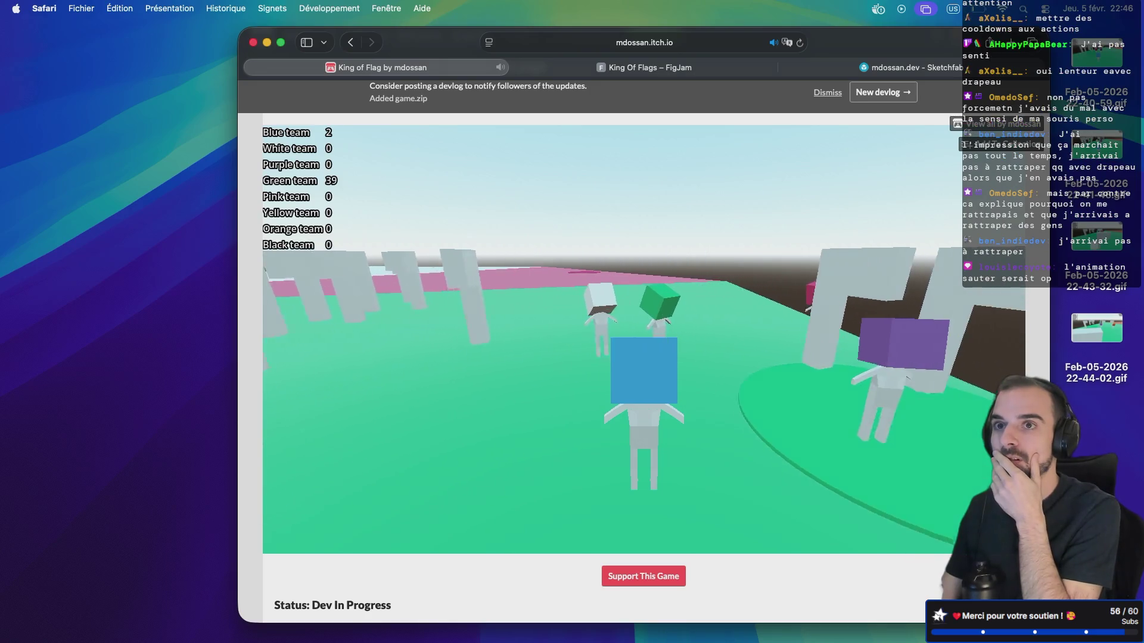
key(a)
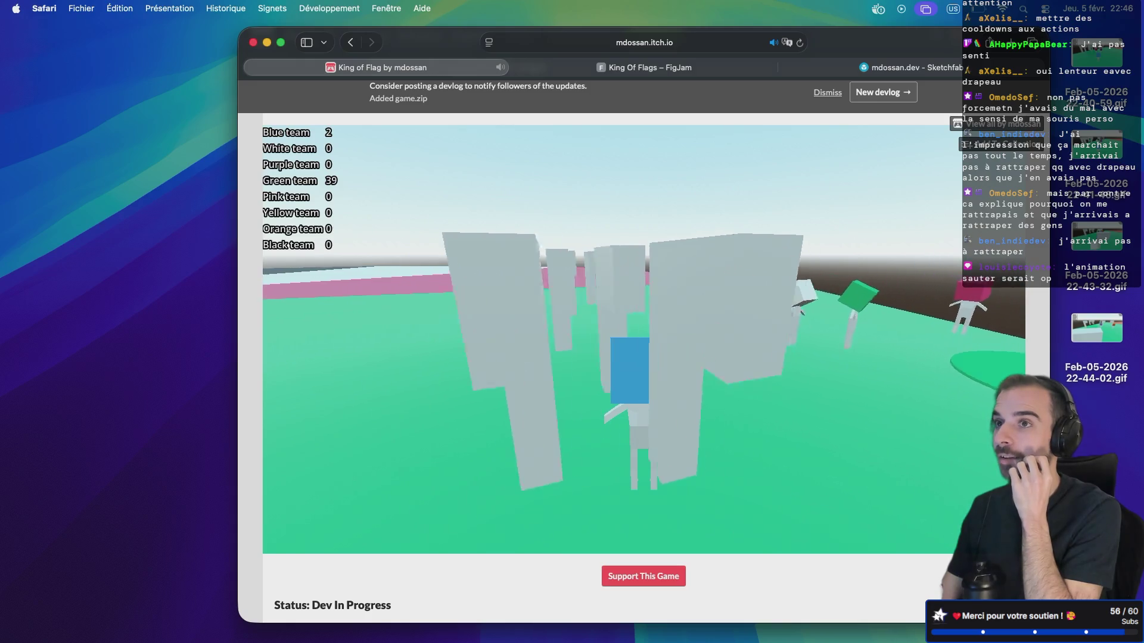
key(d)
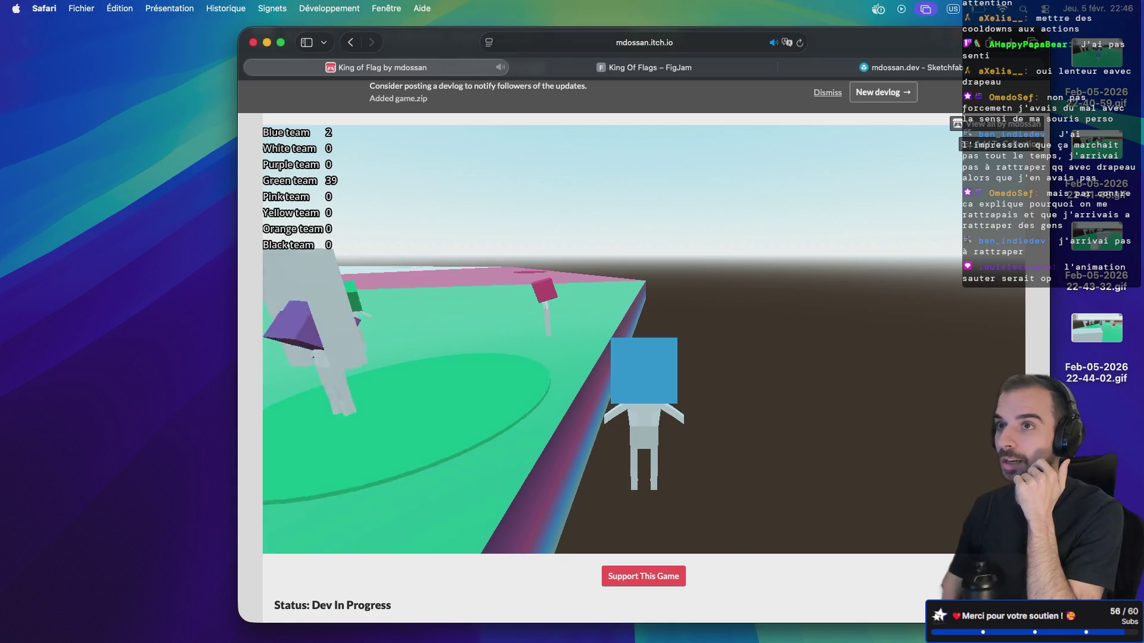
drag(342, 345, 340, 420)
mouse_move(342, 473)
mouse_down()
mouse_move(287, 357)
mouse_move(381, 364)
mouse_up()
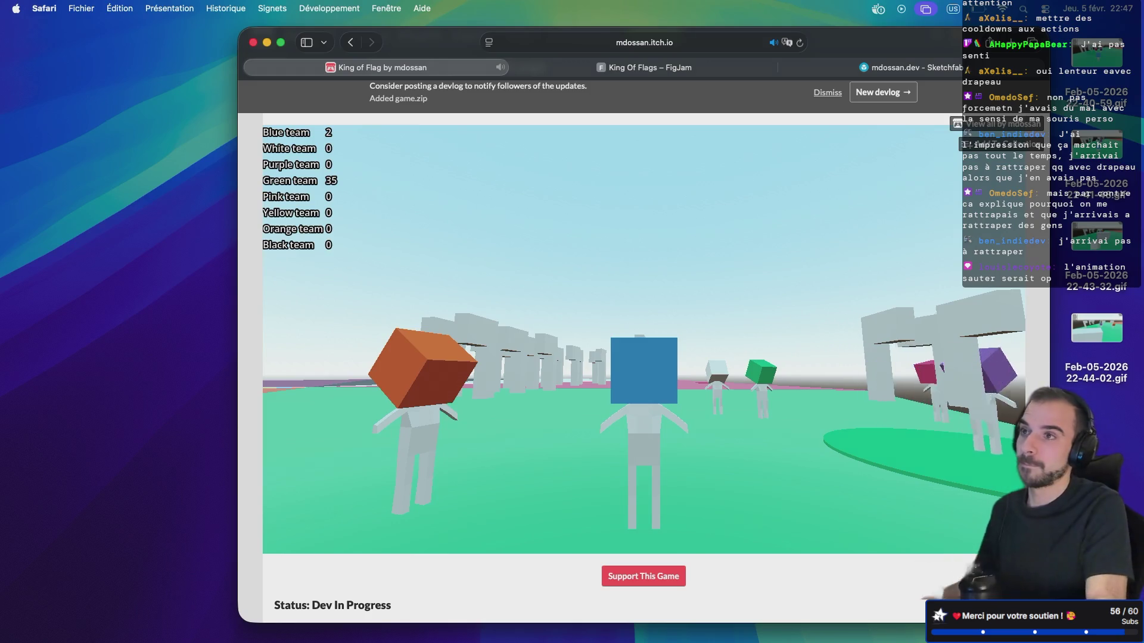
key(a)
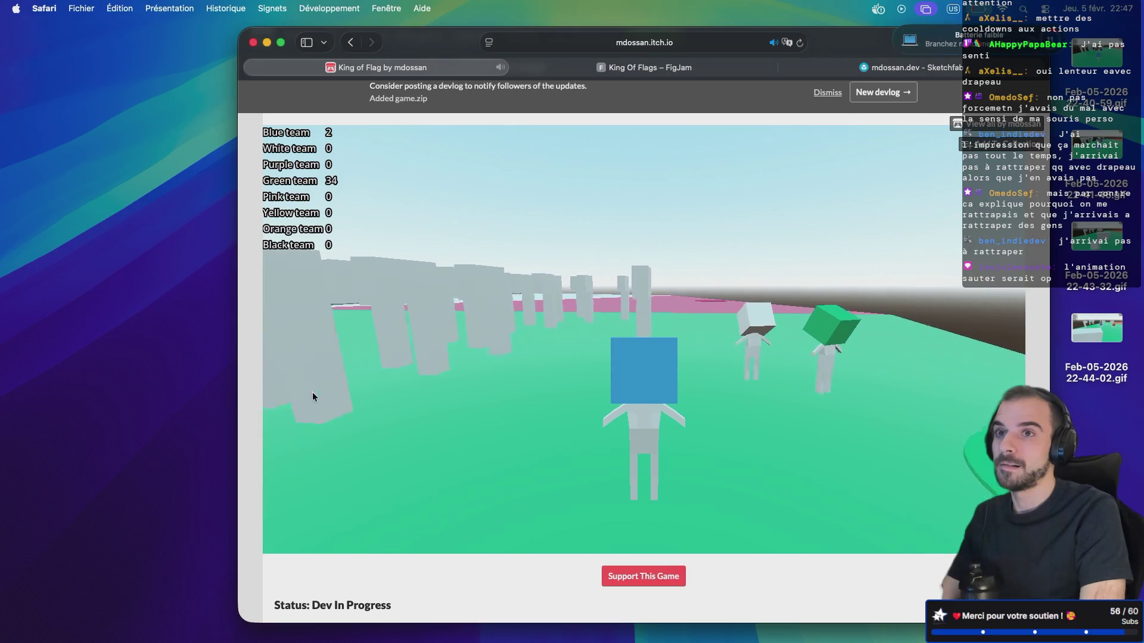
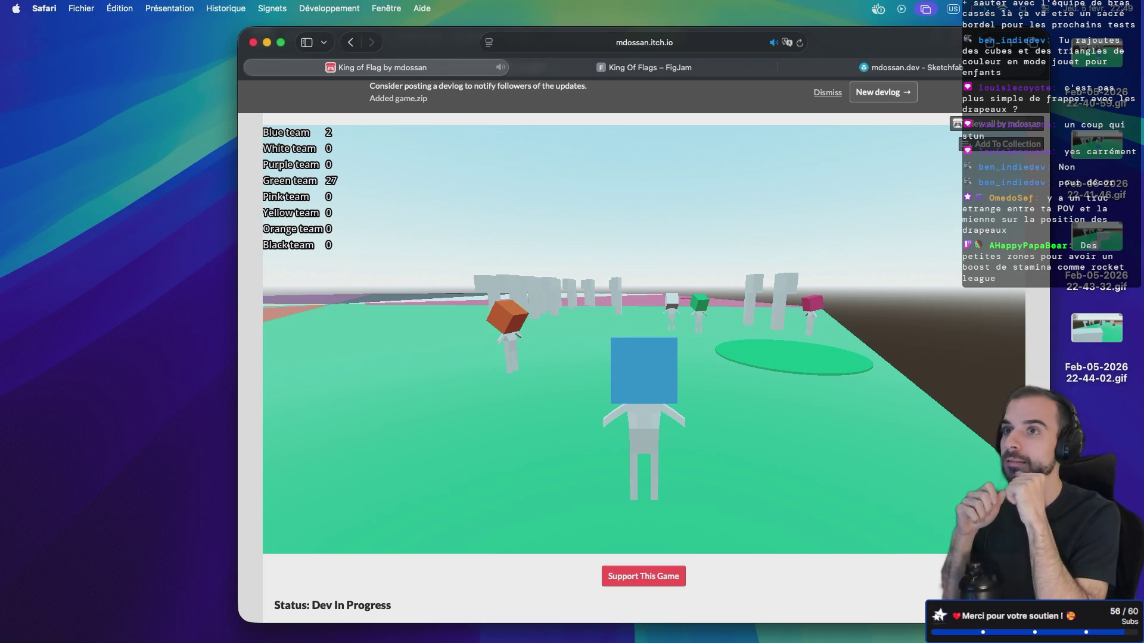
mouse_move(297, 392)
mouse_down()
mouse_move(534, 388)
mouse_move(274, 412)
mouse_move(327, 413)
mouse_up()
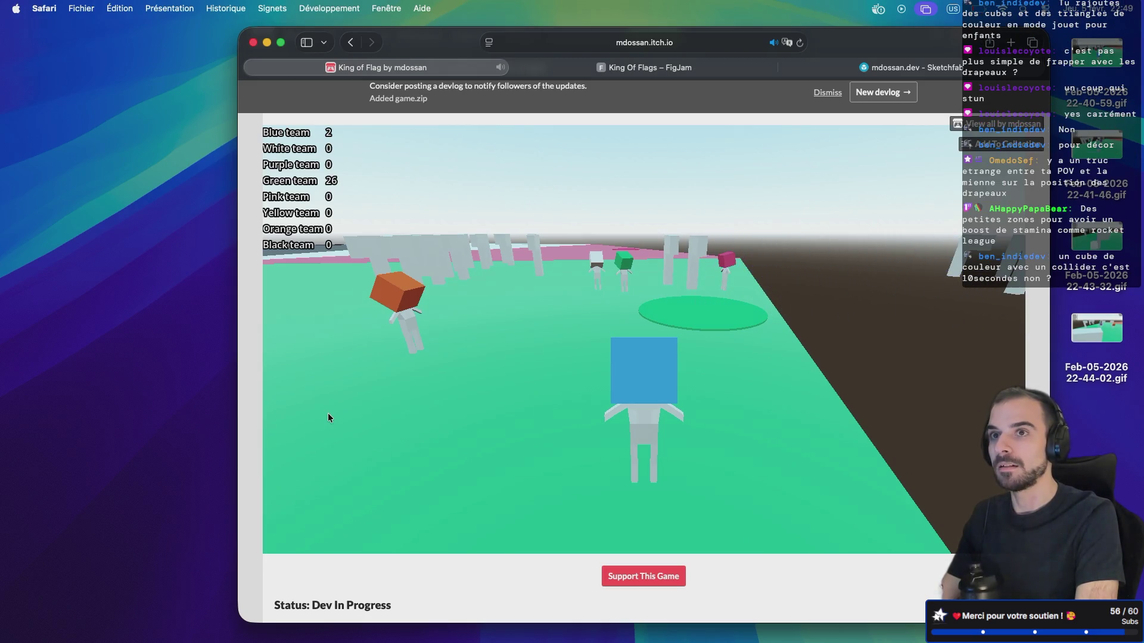
key(super+Tab)
key(Return)
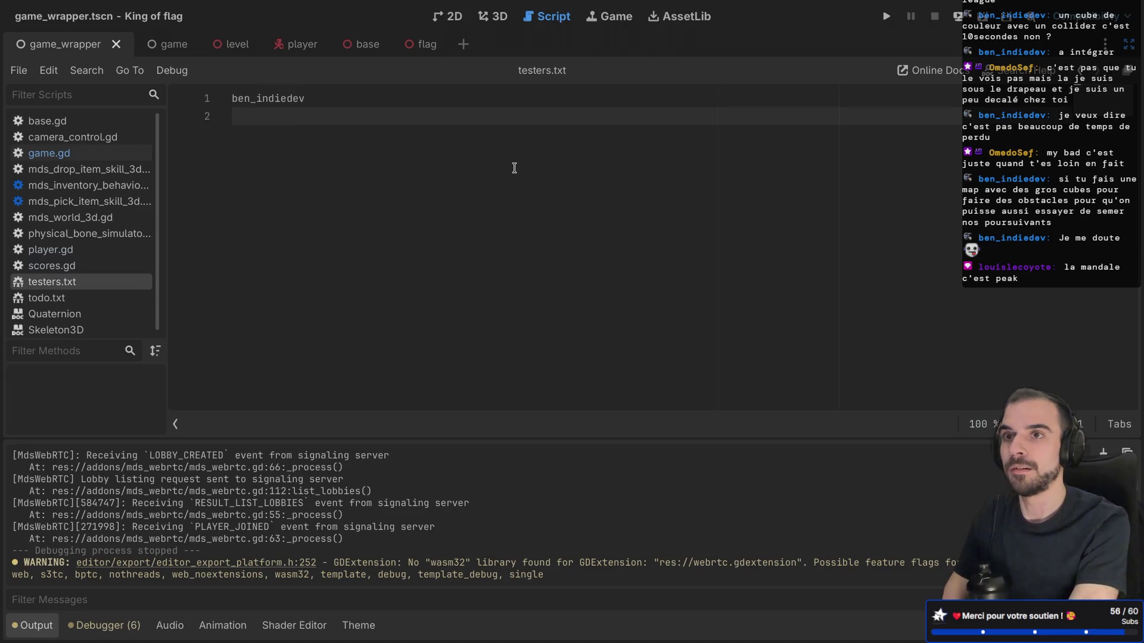
text(Ome)
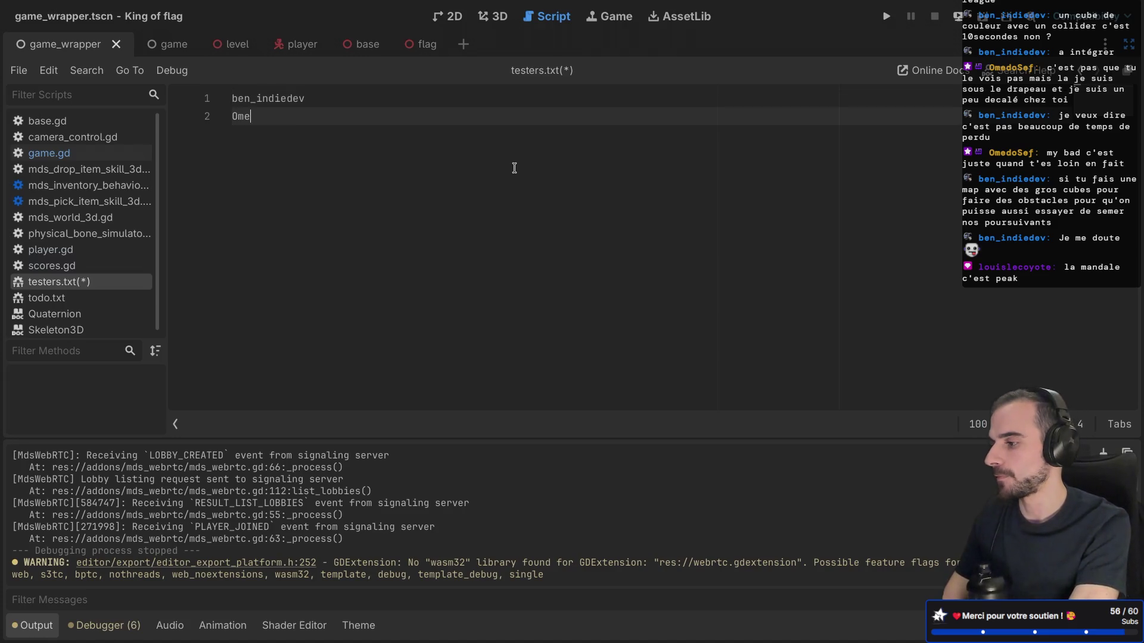
text(doSef)
key(Return)
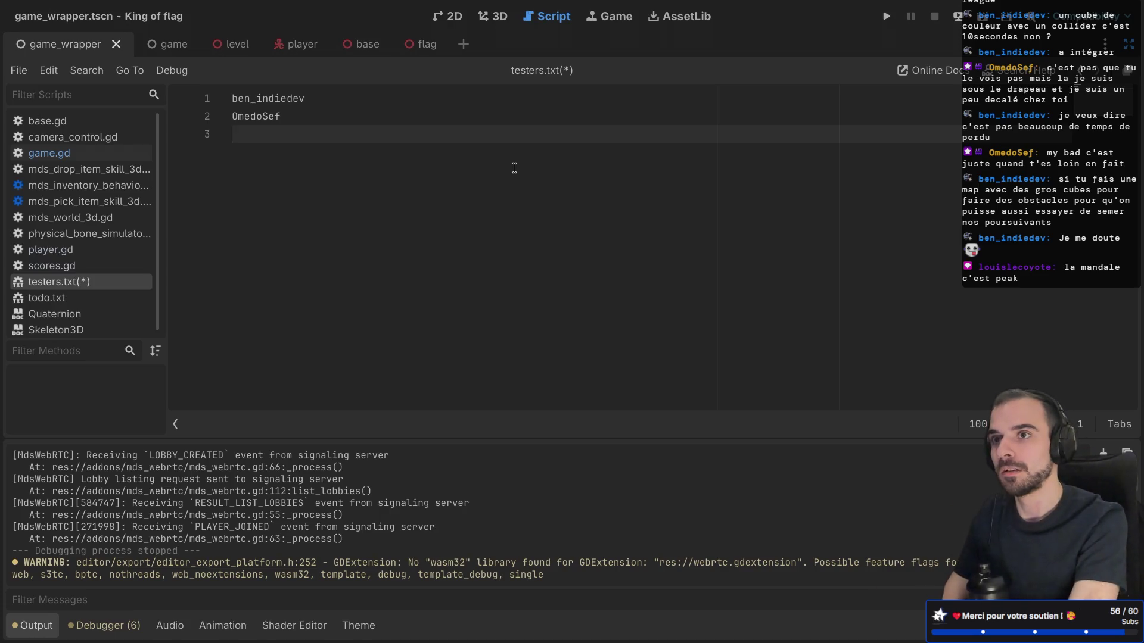
text(louis)
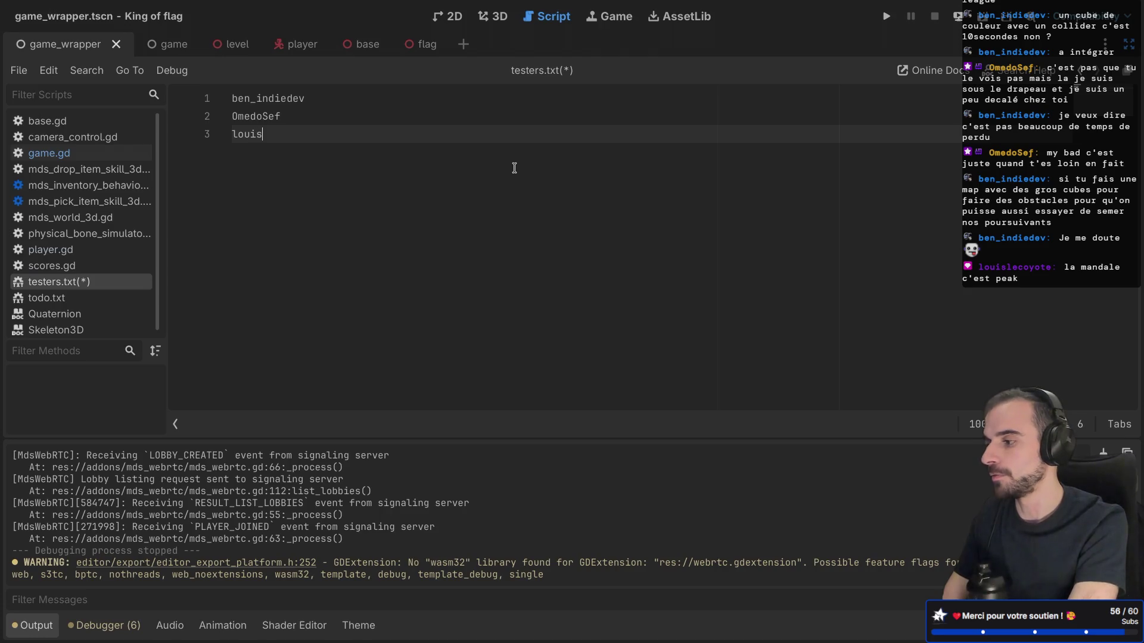
text(lecoyote)
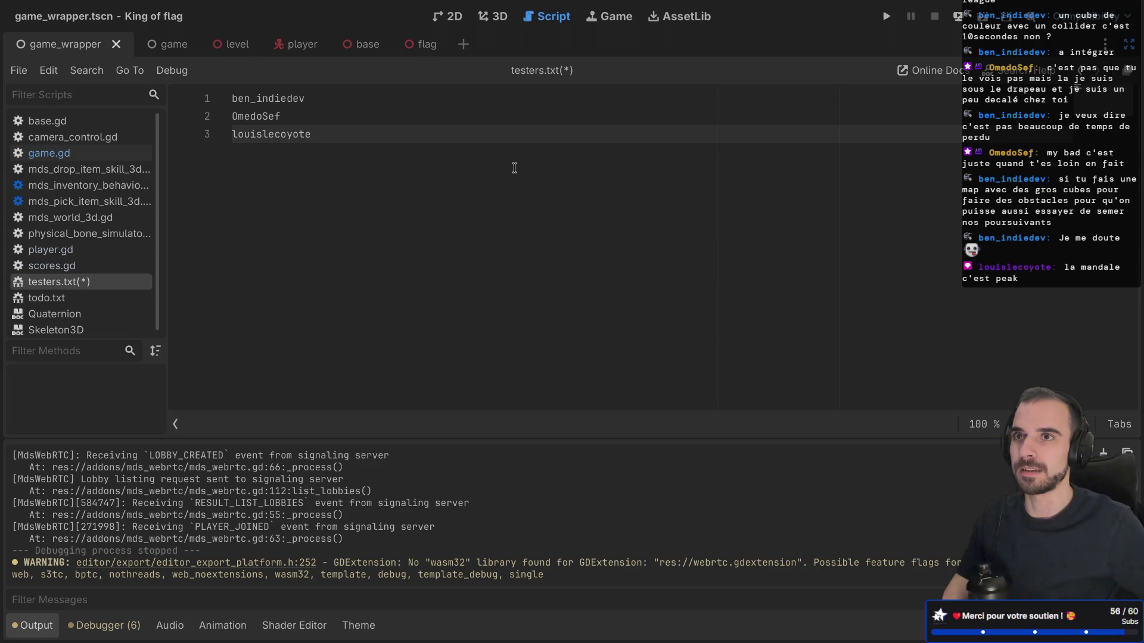
text(a)
key(Return)
text(A)
key(BackSpace)
text(a)
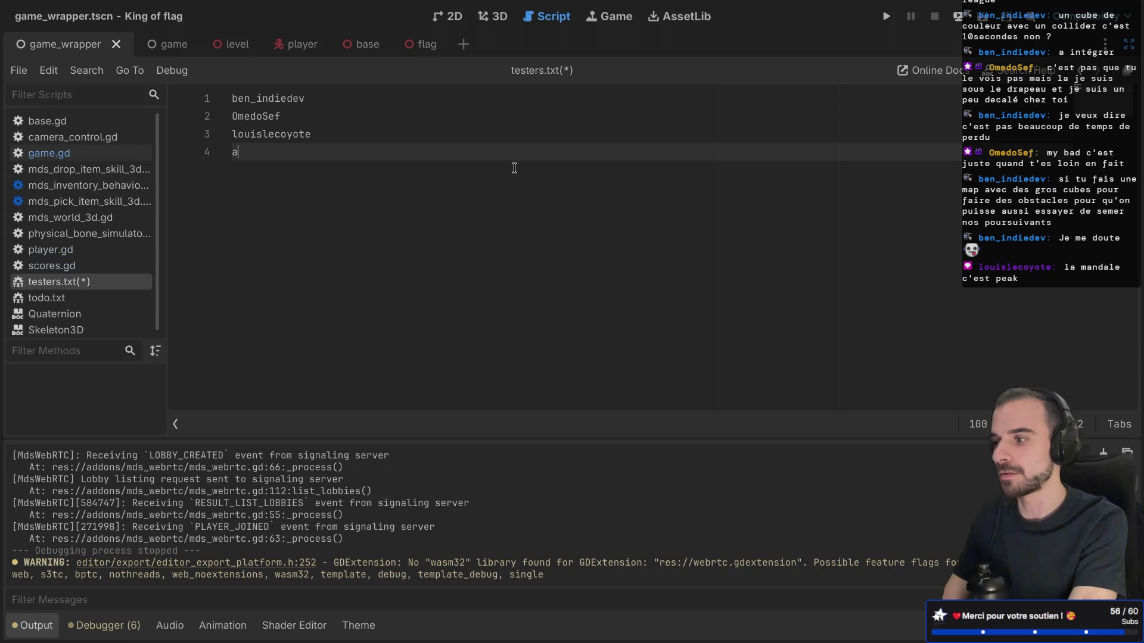
text(Xelis__)
key(Return)
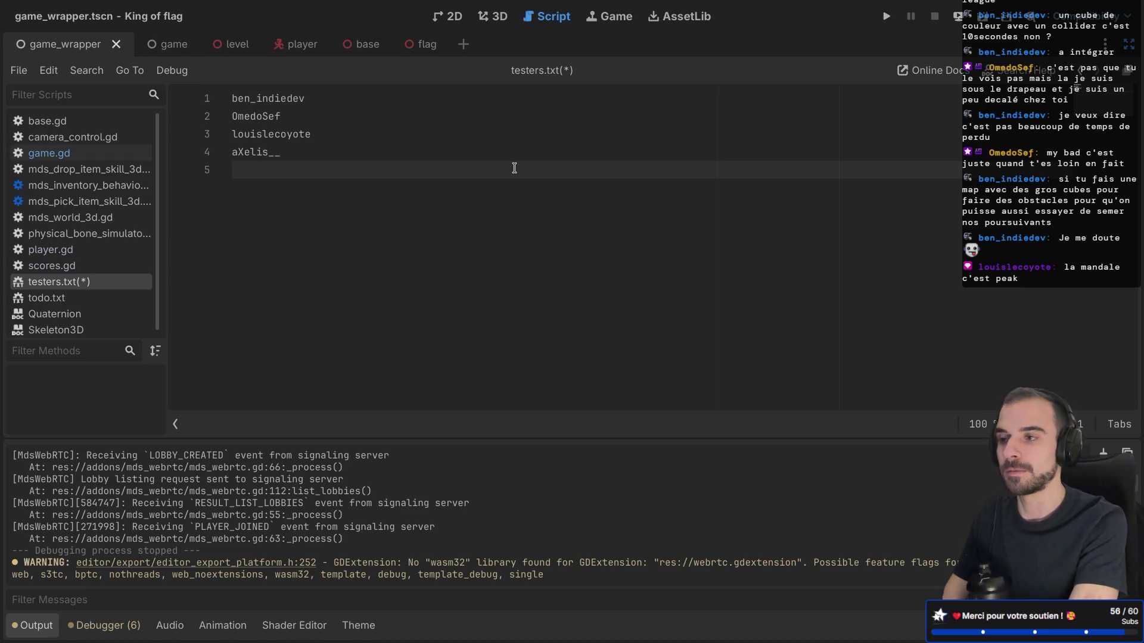
text(AH)
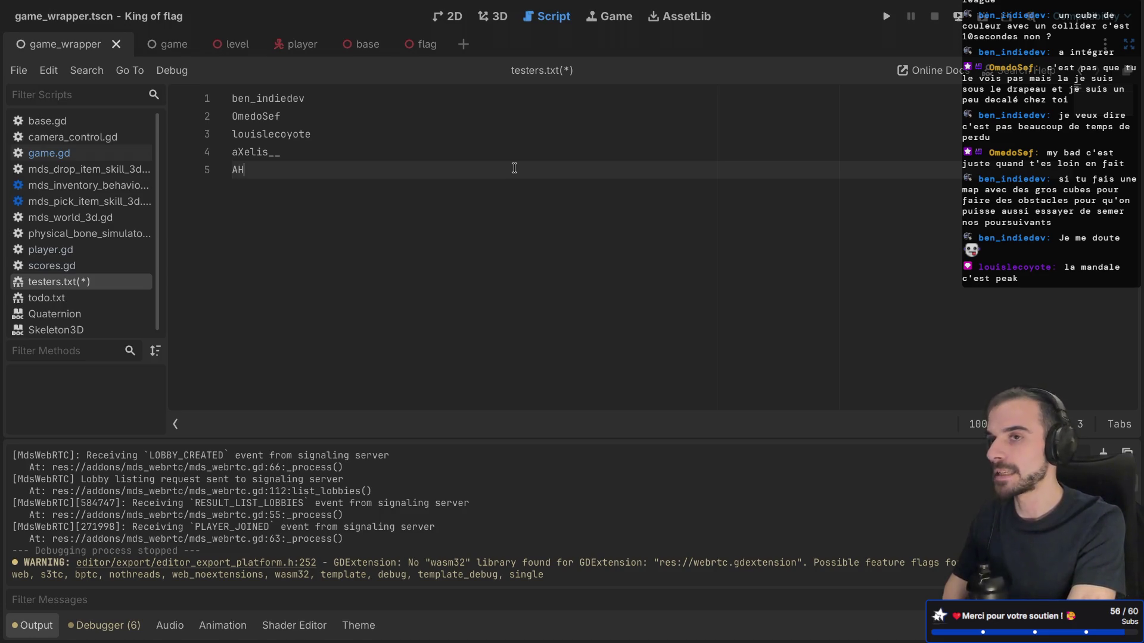
text(a)
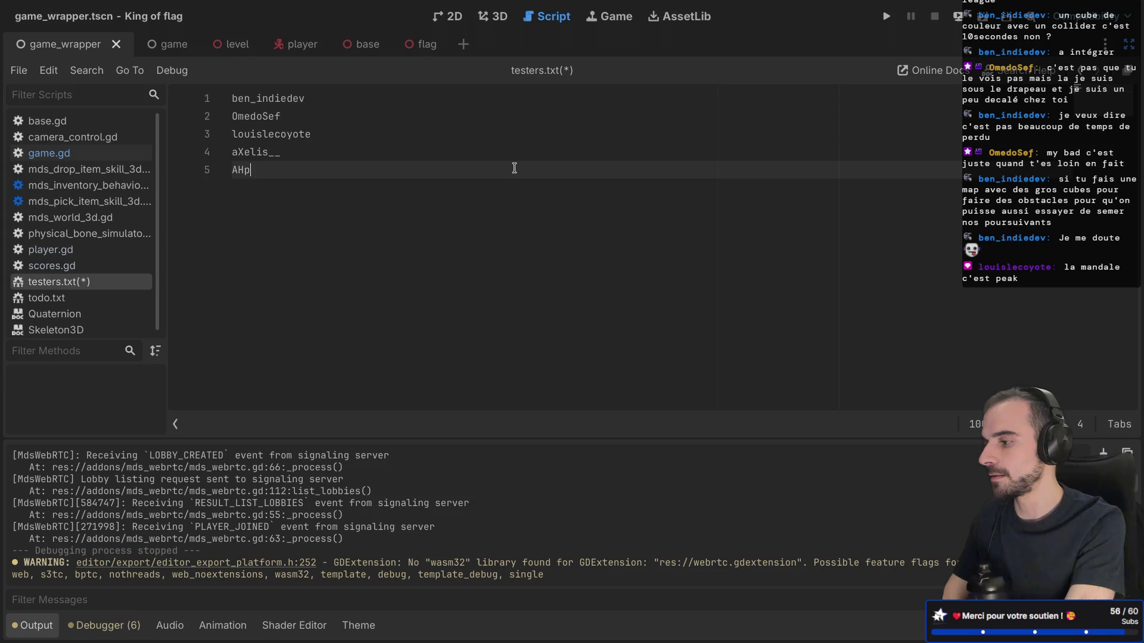
text(ppyPapaBear)
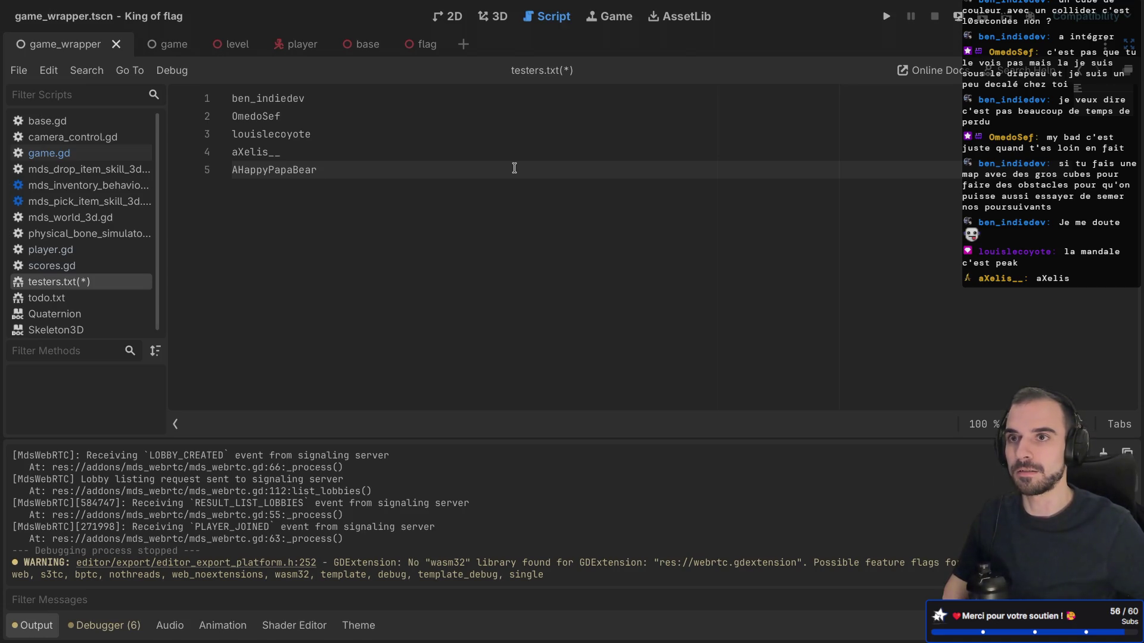
Trim the trailing underscore from line 4 and replace line 3's name with supercroustillant
click(332, 152)
key(BackSpace)
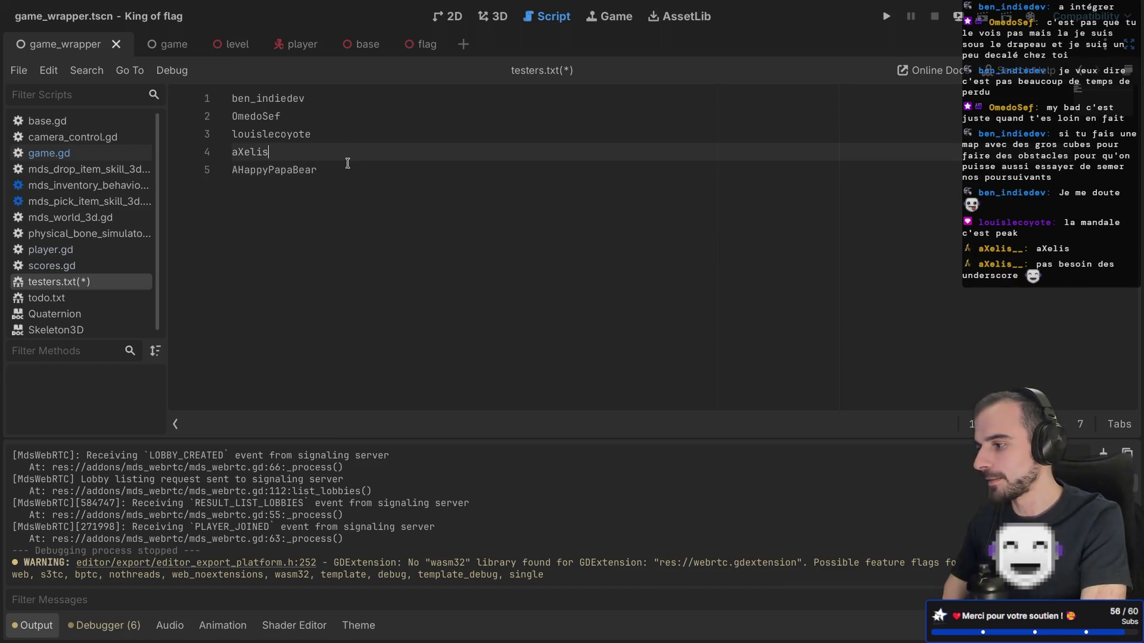
click(356, 184)
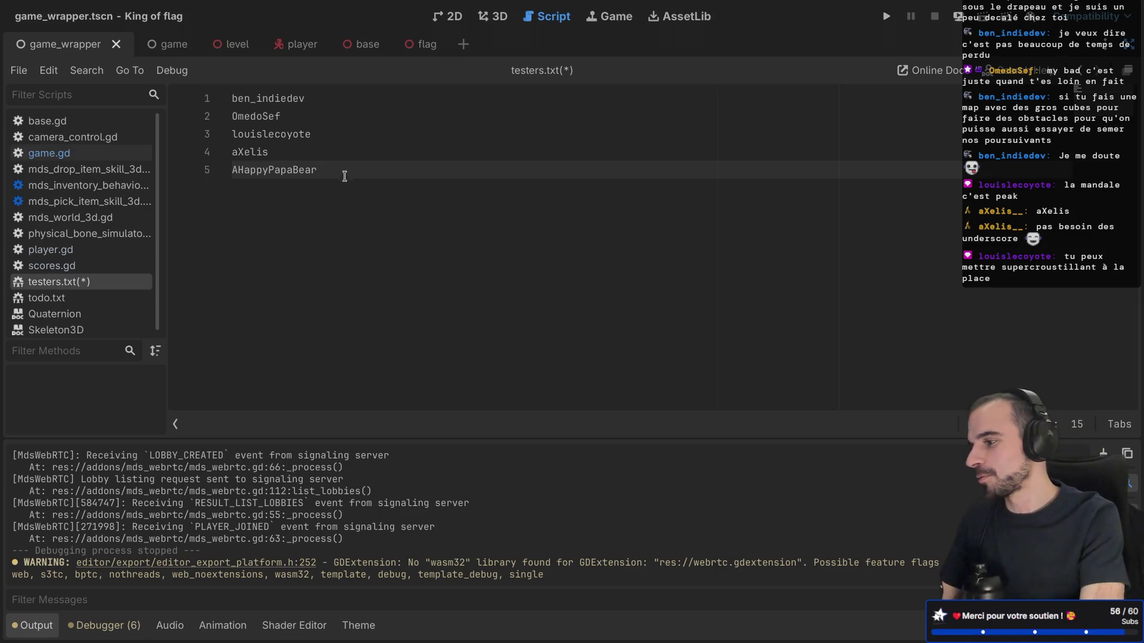
click(329, 138)
double_click(274, 132)
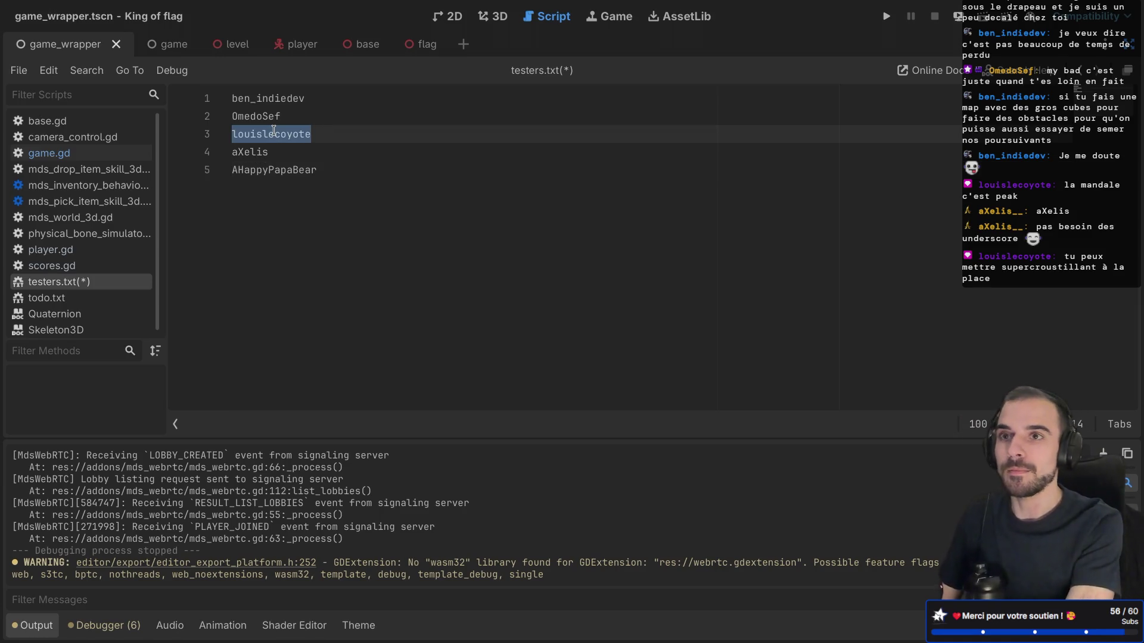
text(supercroustillant)
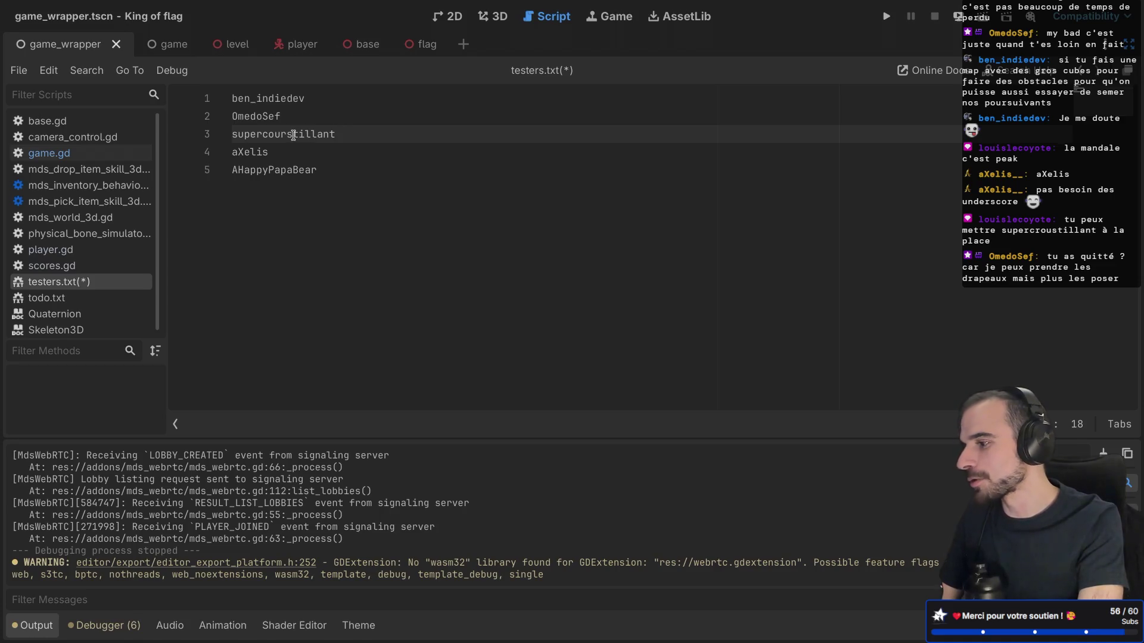
click(283, 134)
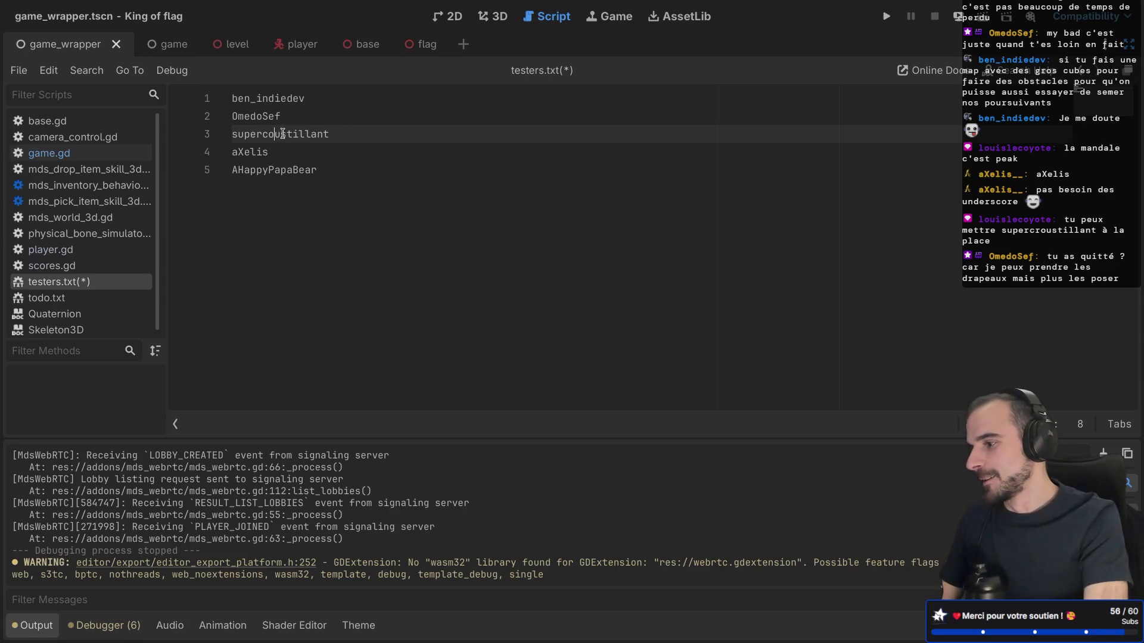
text(r)
click(367, 205)
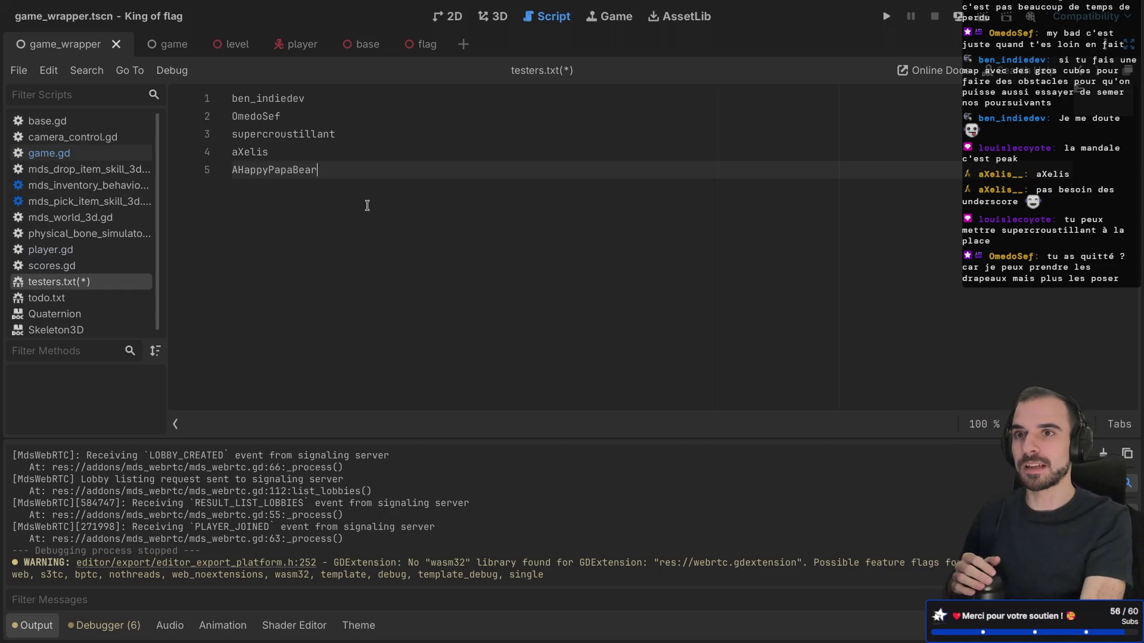
key(super+Tab)
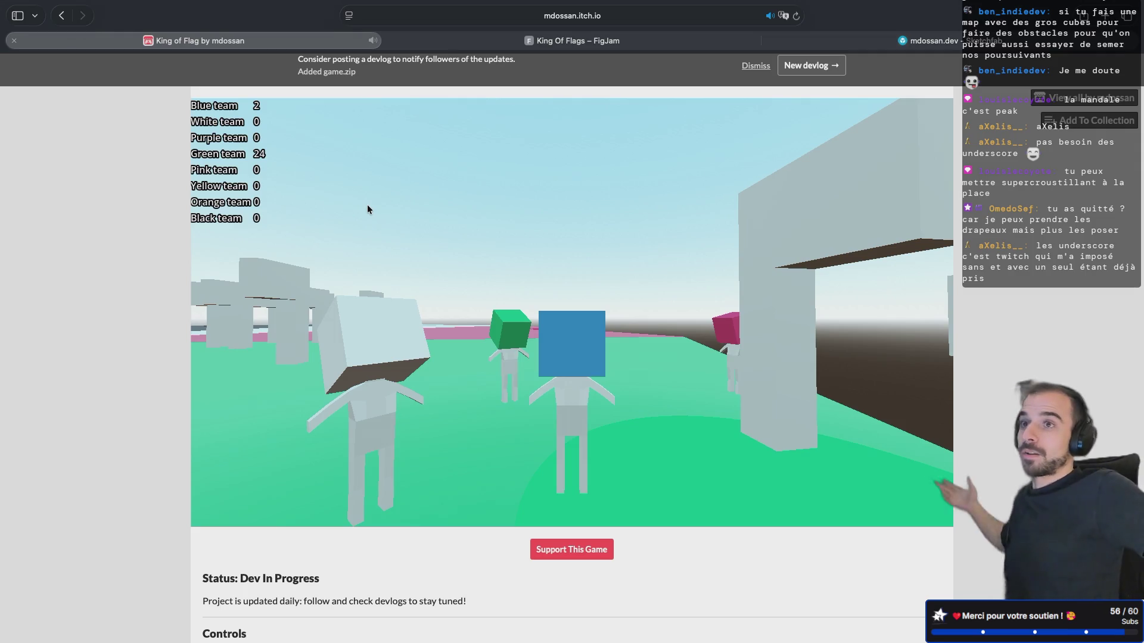
drag(367, 205, 467, 238)
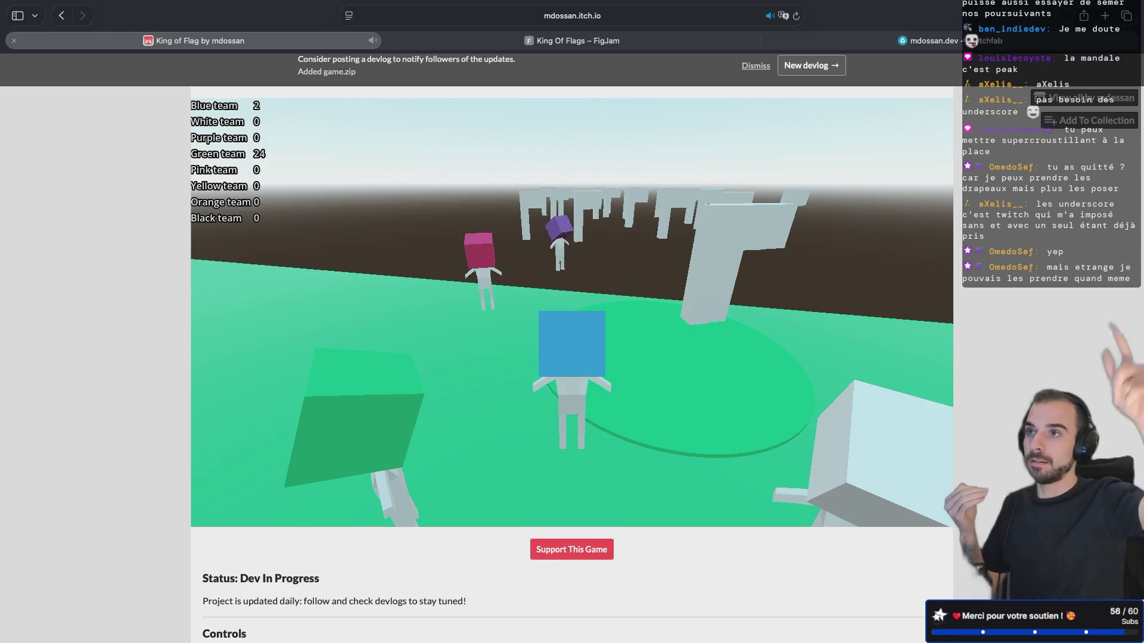
key(super+Tab)
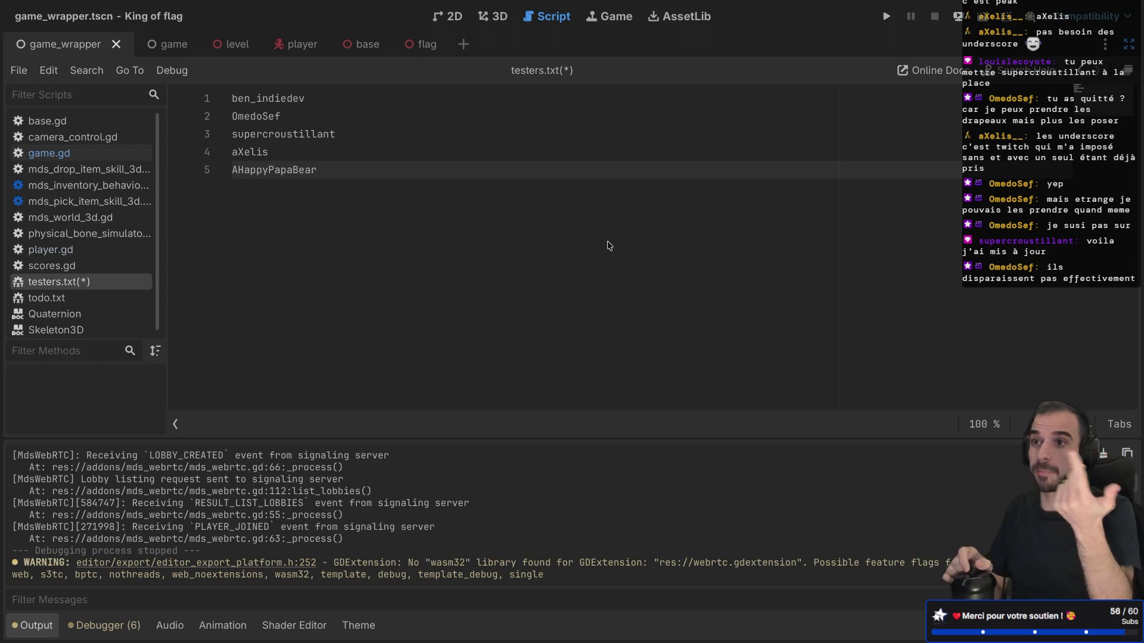
Reload the King of Flag game page in Safari and go to its edit page
key(super+Tab)
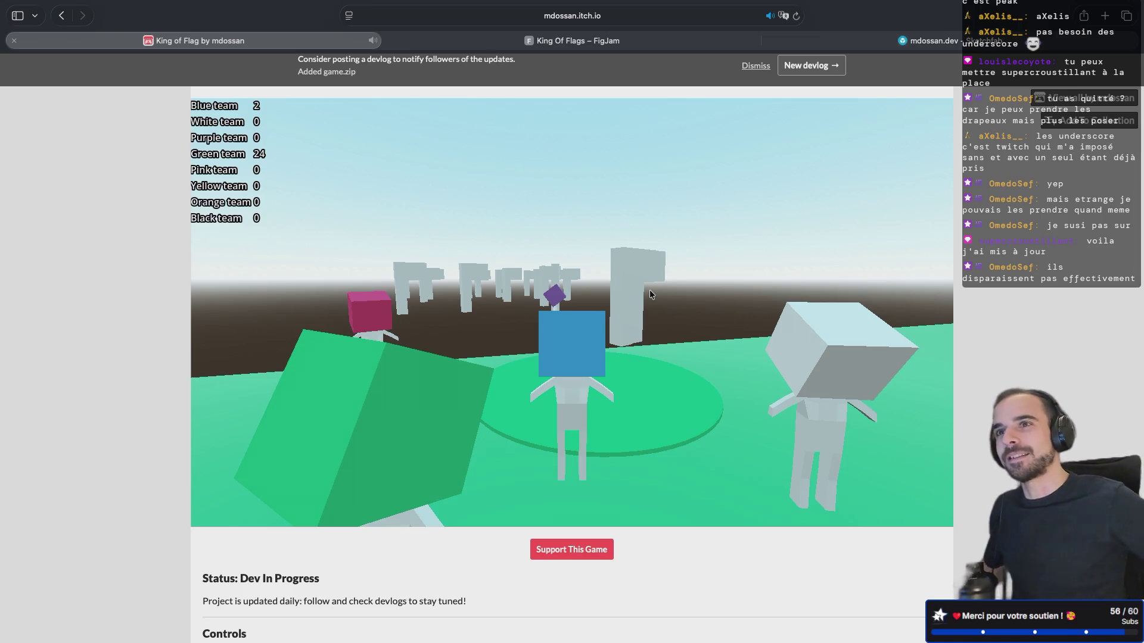
mouse_move(649, 290)
mouse_down()
mouse_move(556, 207)
mouse_move(641, 261)
mouse_up()
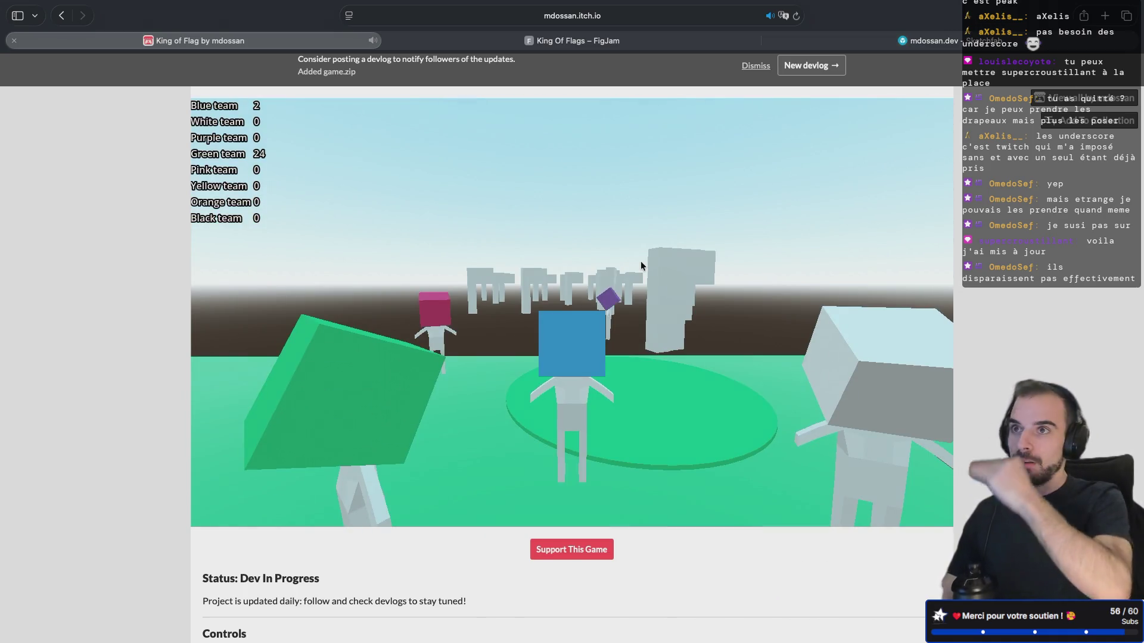
key(super+r)
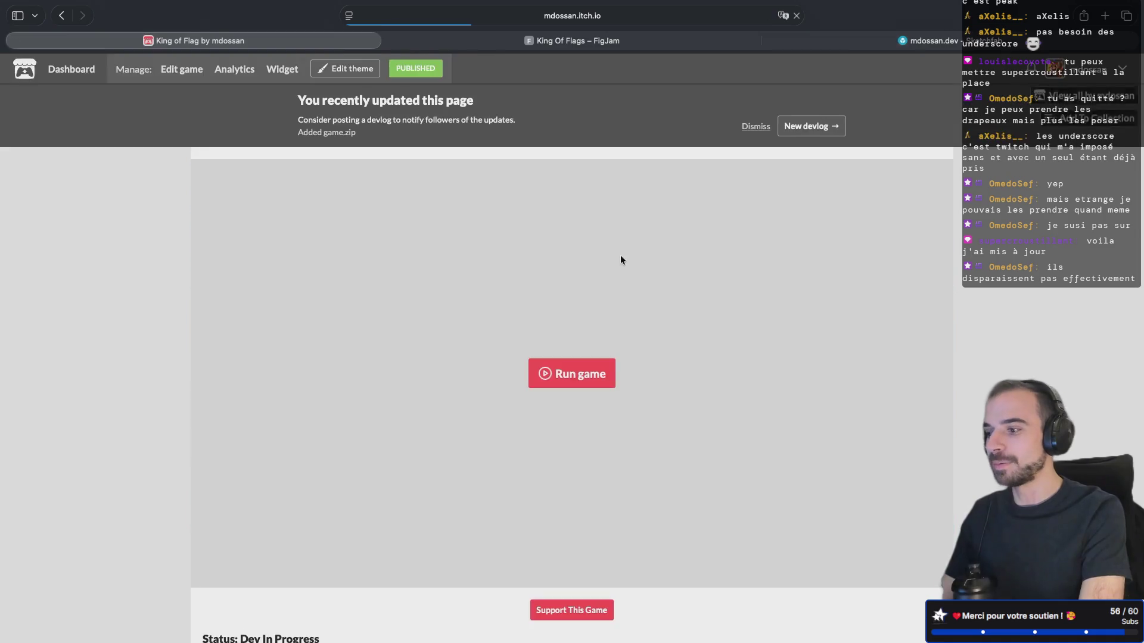
click(174, 67)
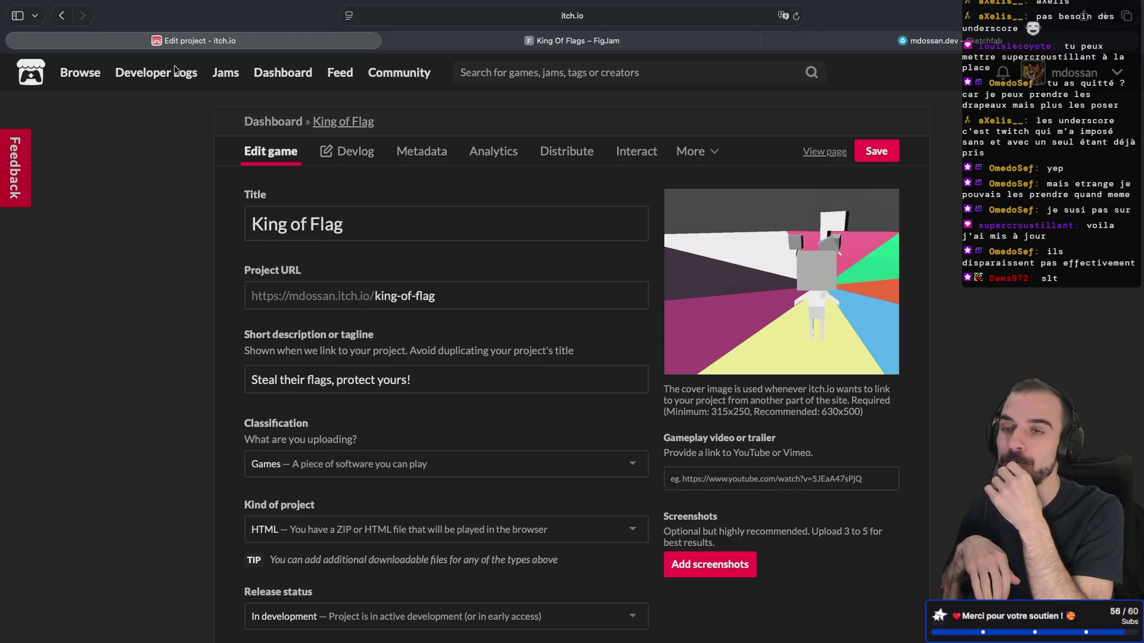
Open the Devlog tab on the King of Flag edit page
click(343, 152)
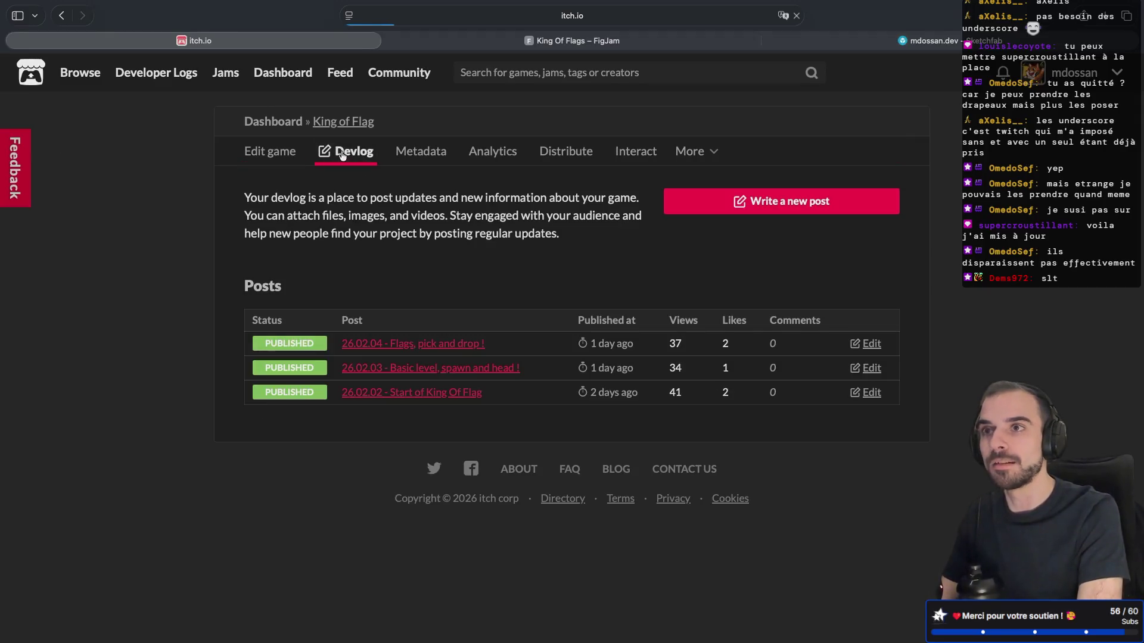
Start a new devlog post titled 26.02.05 with type General Update
click(727, 215)
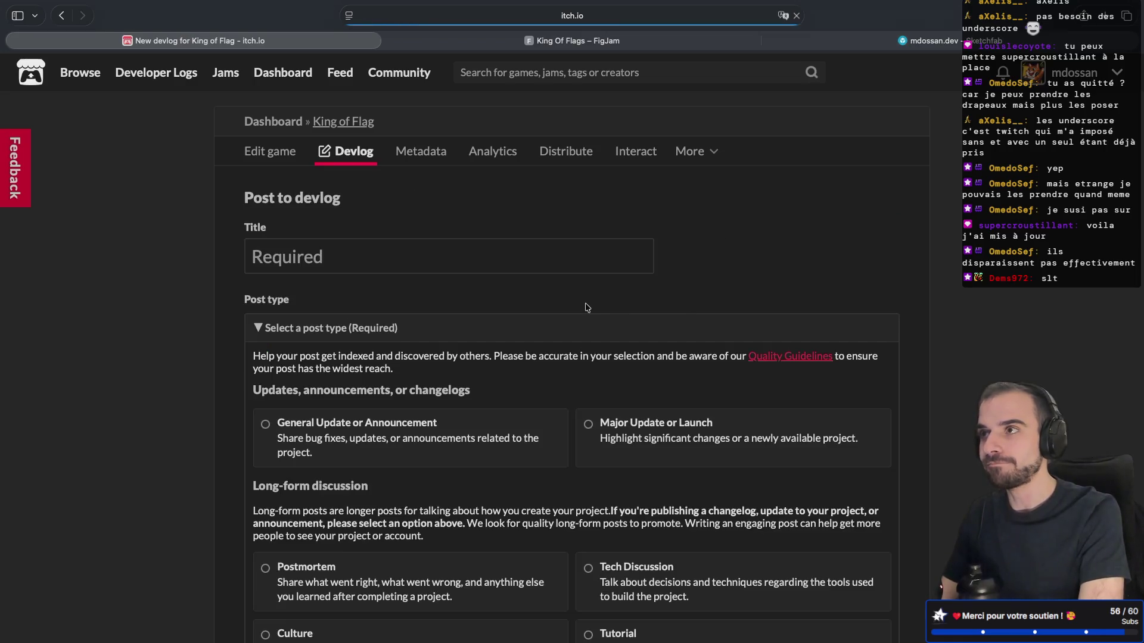
click(379, 249)
text(26.)
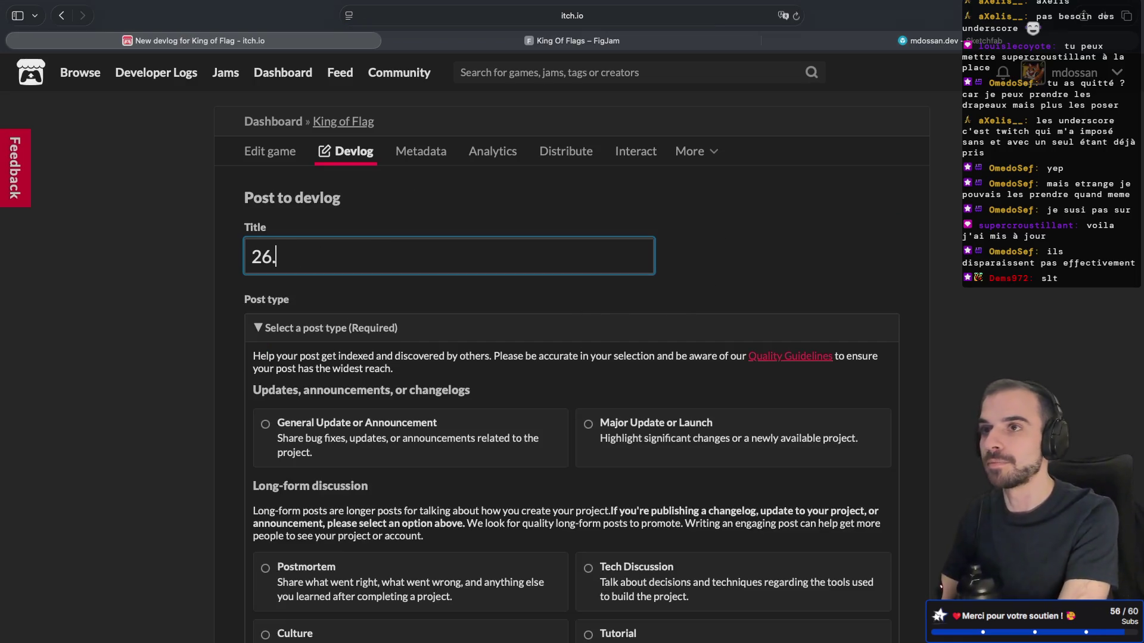
text(02.05)
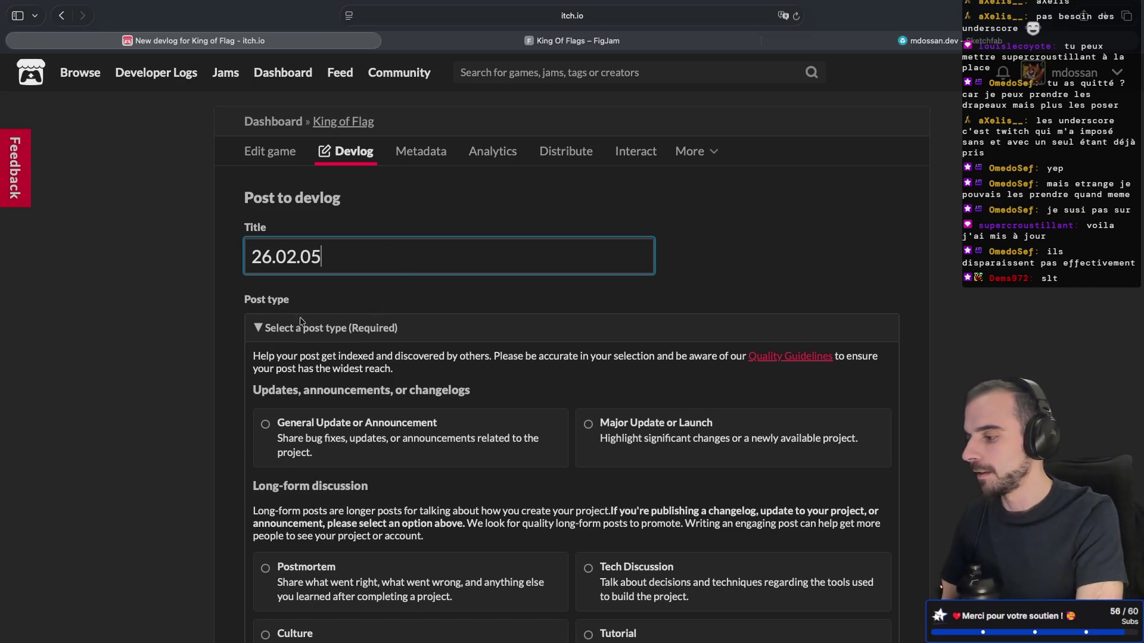
scroll(255, 340, down, 1)
click(265, 388)
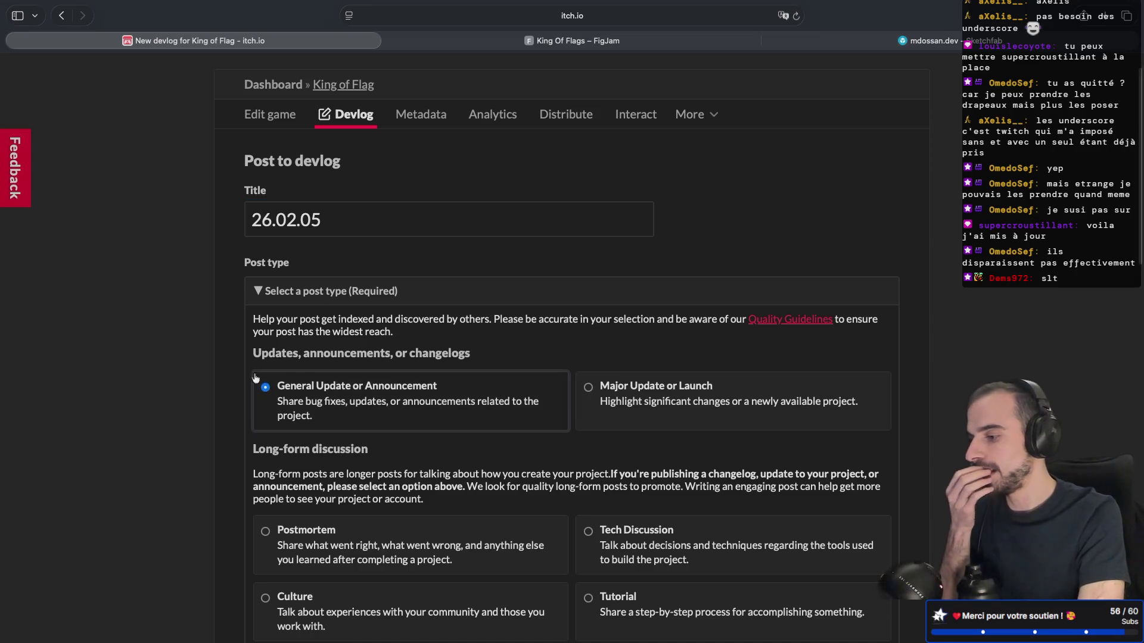
Switch the post content to HTML source and tick Published
scroll(250, 369, down, 5)
scroll(246, 366, down, 7)
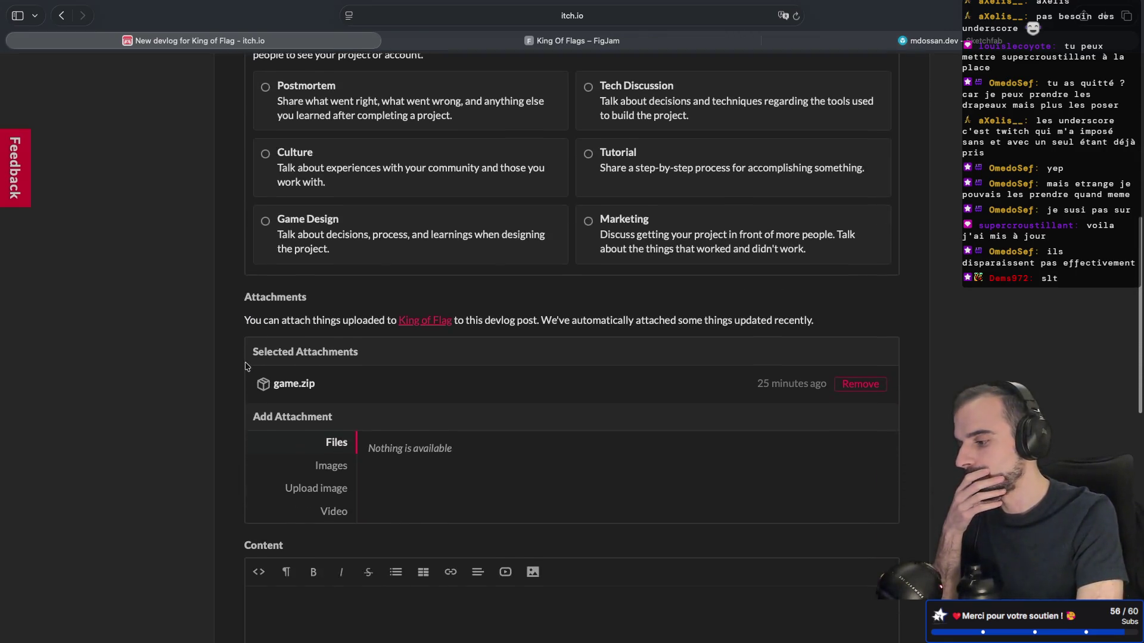
scroll(246, 367, down, 2)
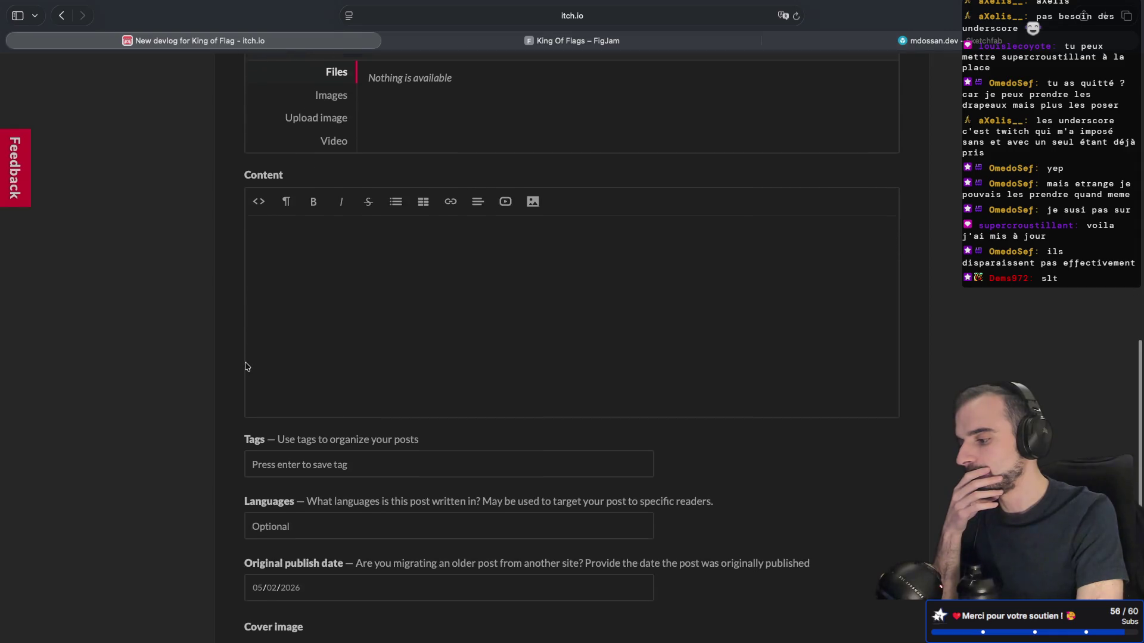
click(259, 197)
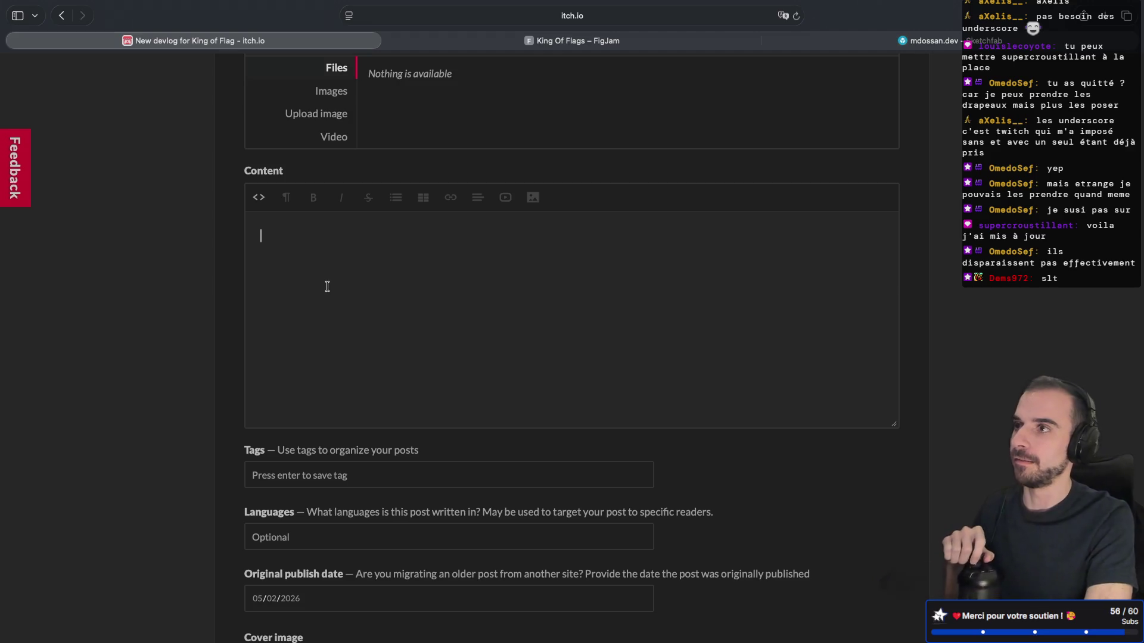
scroll(253, 443, down, 1)
scroll(252, 441, down, 3)
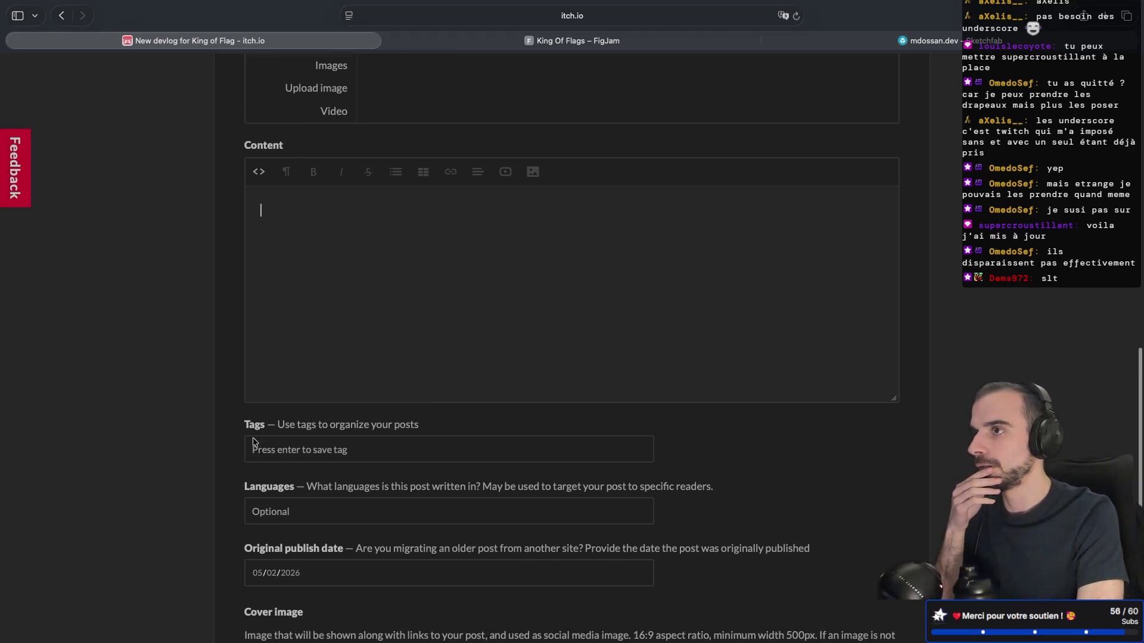
scroll(253, 442, down, 3)
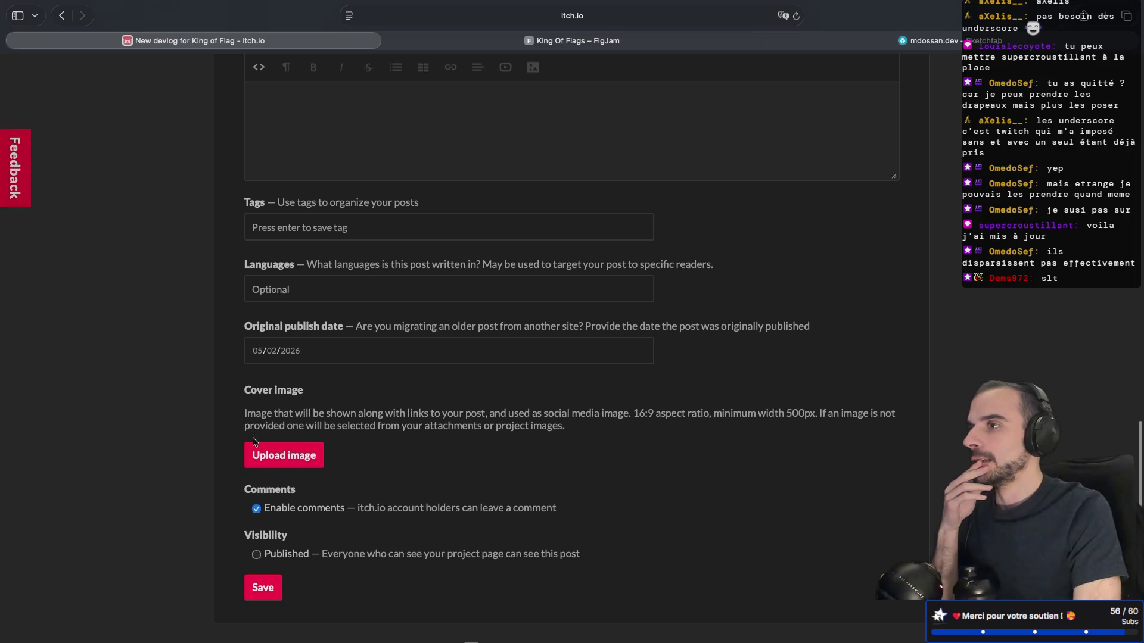
click(255, 480)
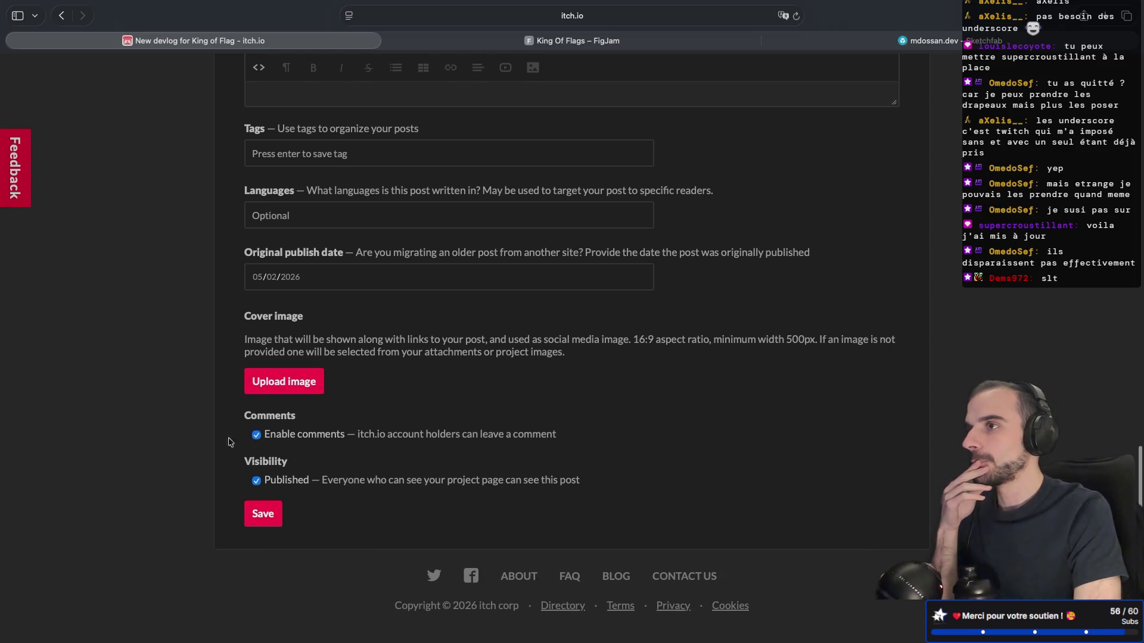
scroll(224, 417, up, 4)
scroll(219, 404, up, 3)
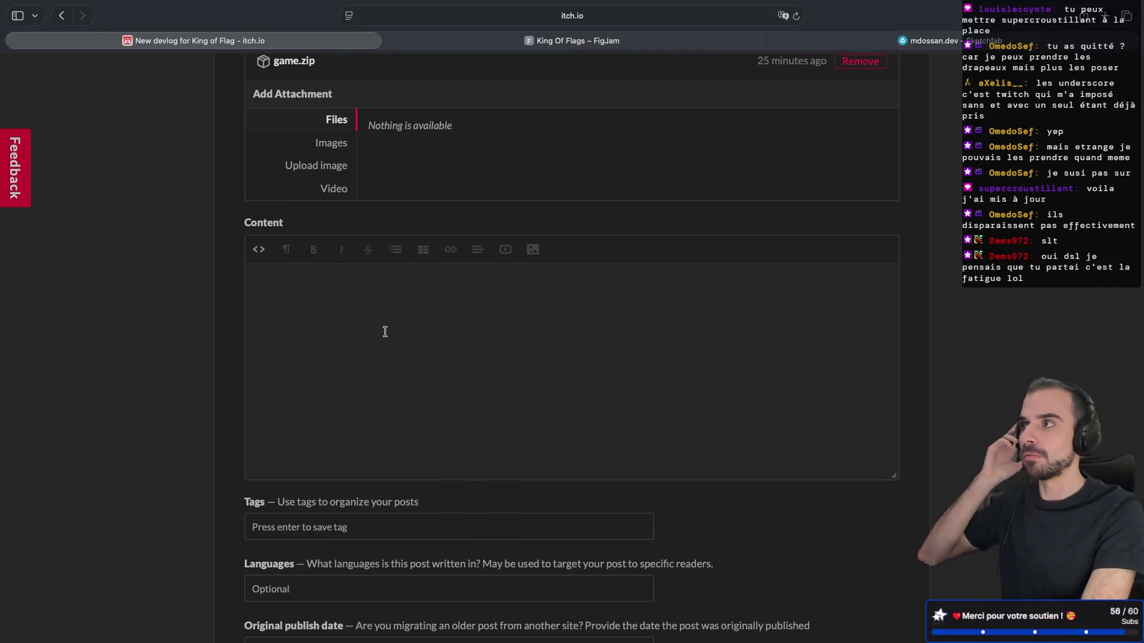
Continue the title with '- Bases, Score'
click(405, 334)
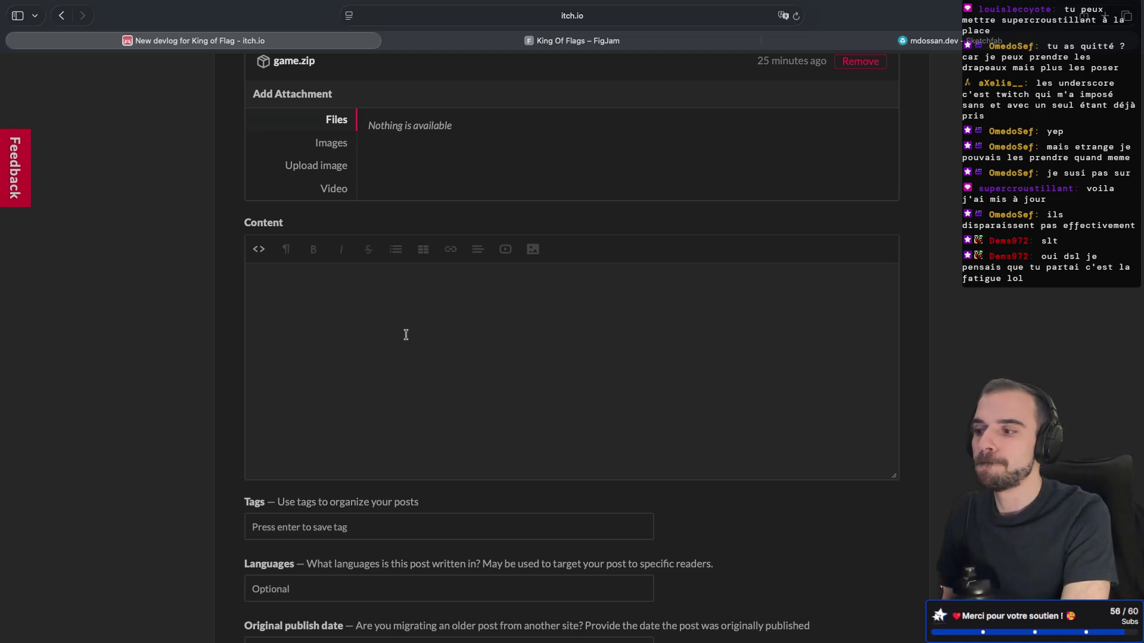
scroll(406, 335, up, 15)
click(334, 267)
text(- )
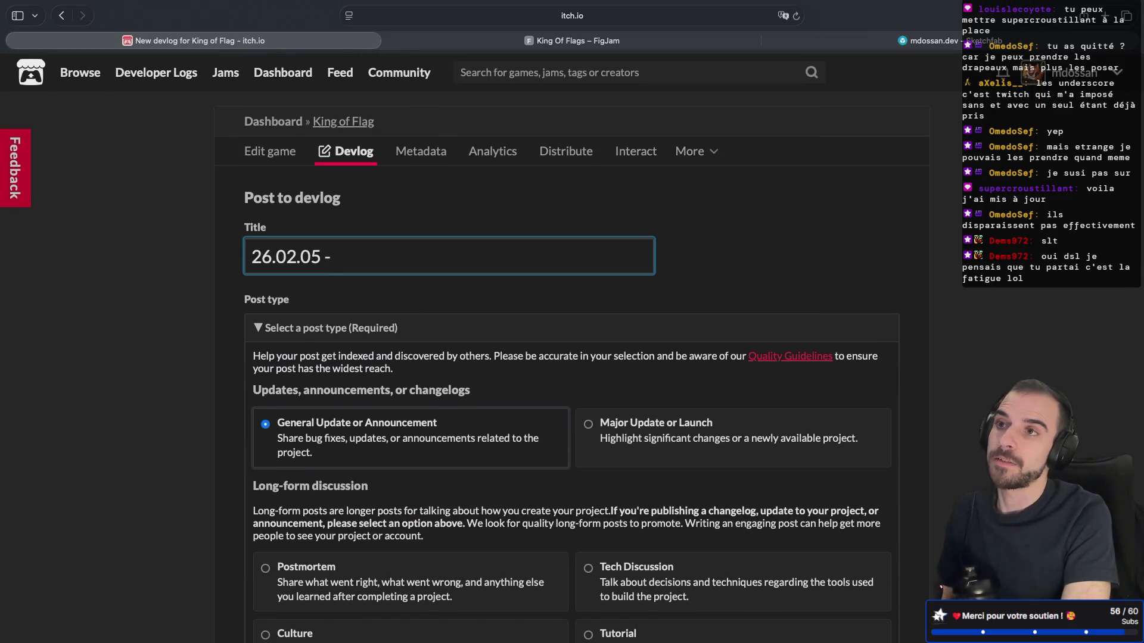
text(Bases, Score)
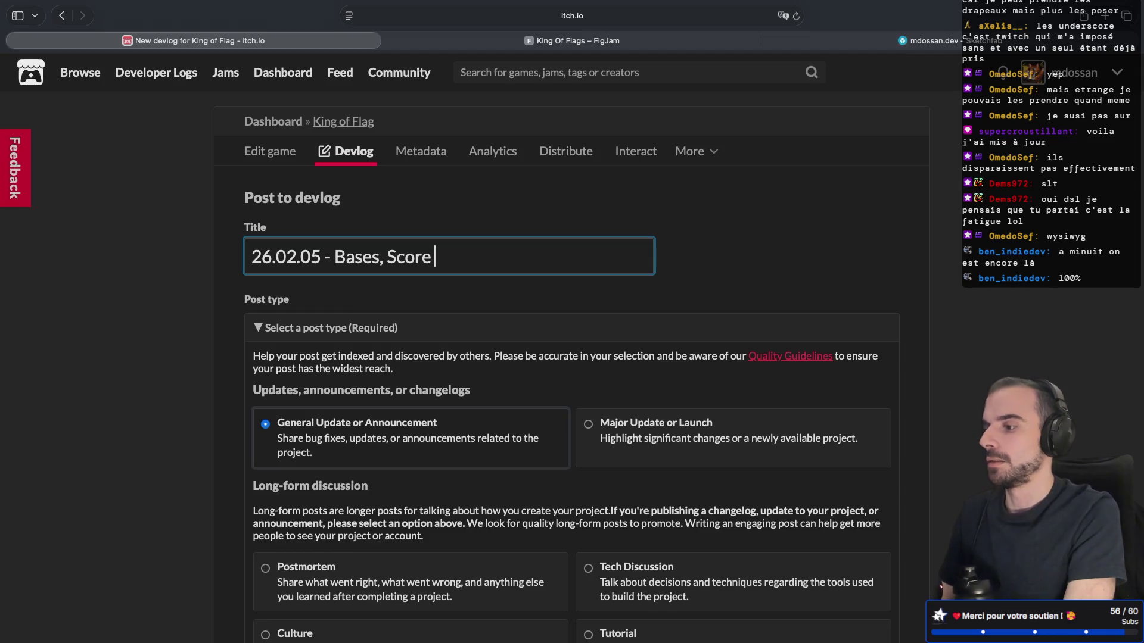
Finish the title as '26.02.05 - Bases, Score, Team Color', removing the mistyped '& Slow'
key(asciicircum)
key(BackSpace)
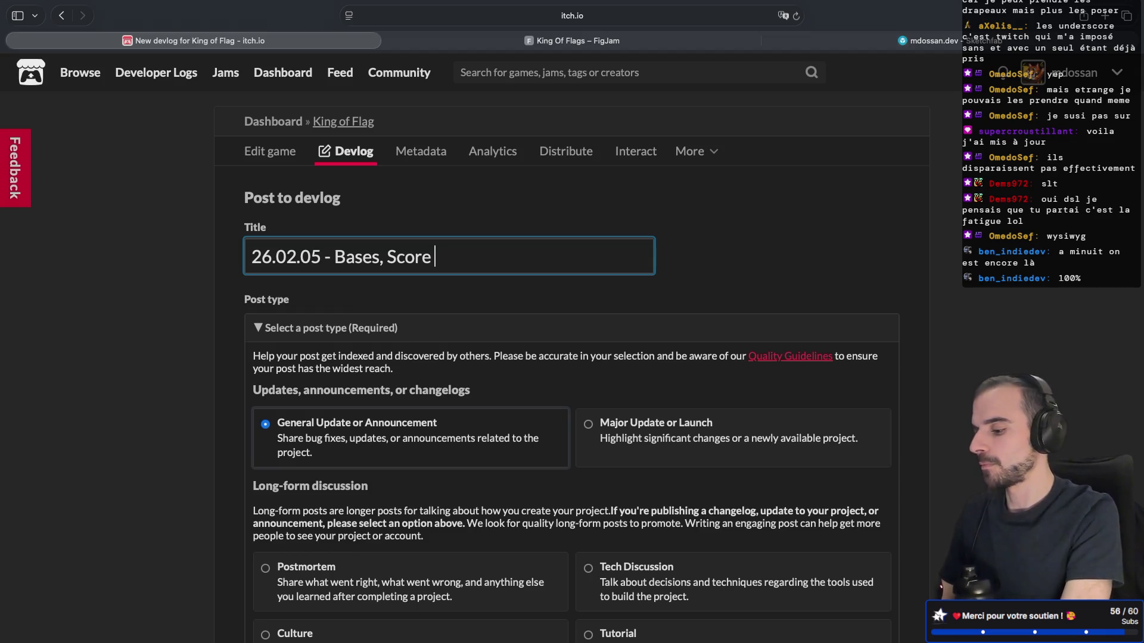
text(& Slow)
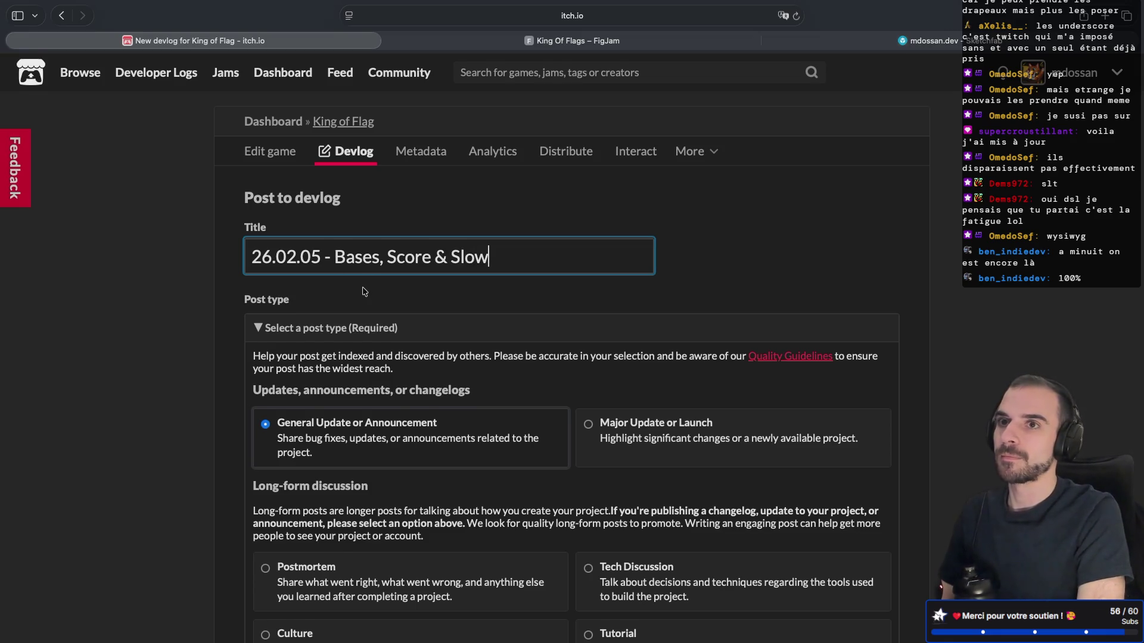
double_click(468, 257)
key(BackSpace)
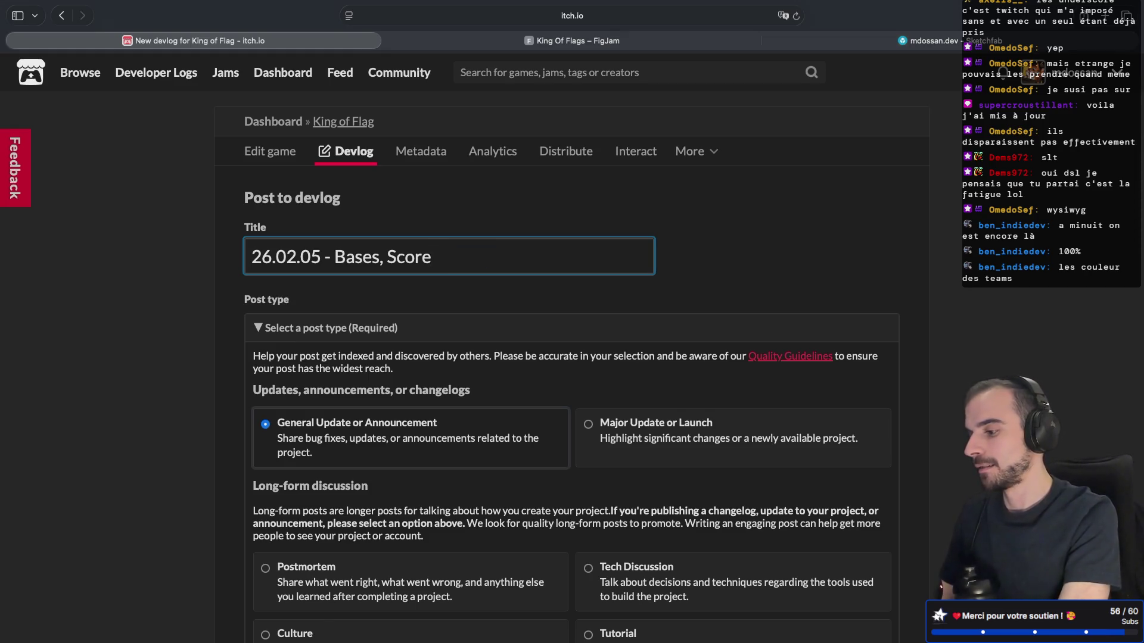
key(BackSpace)
text(, Team Color)
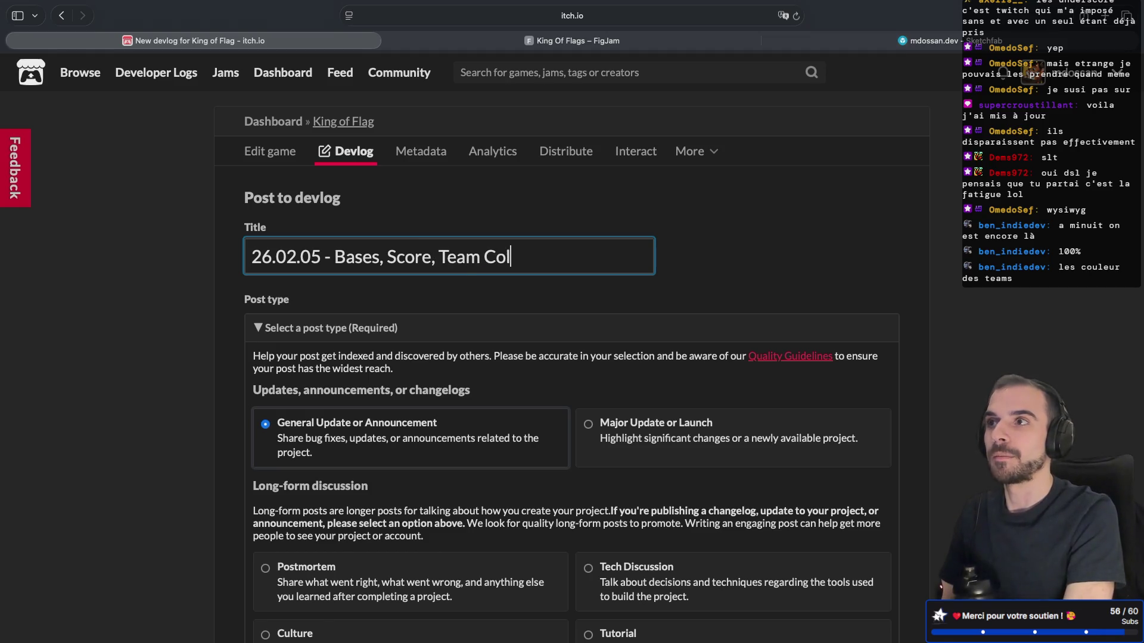
scroll(745, 293, down, 2)
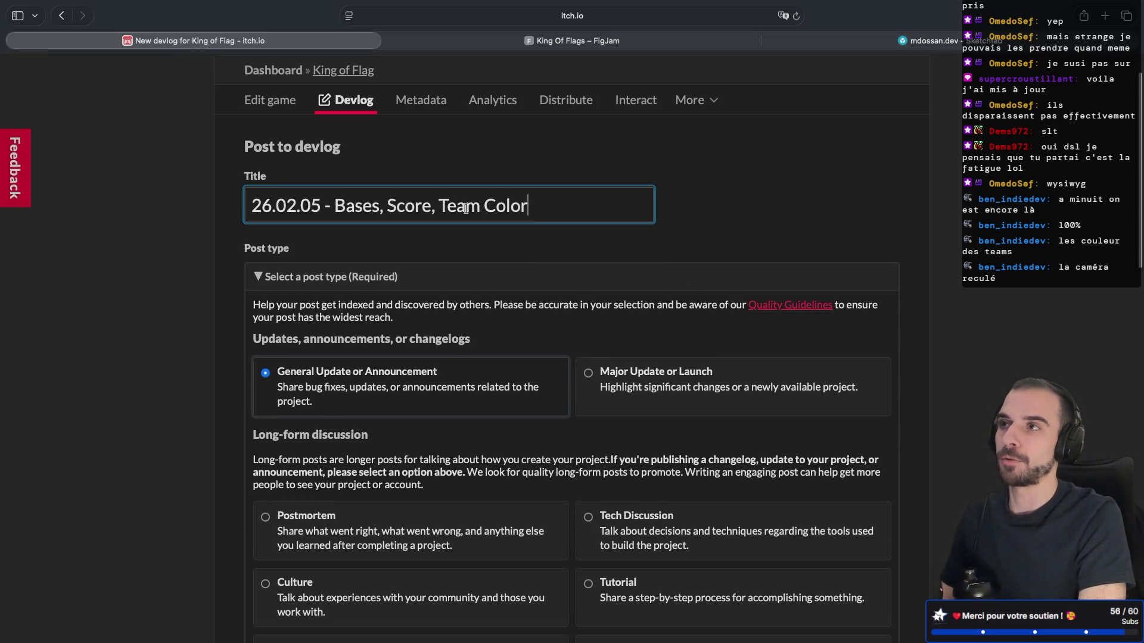
scroll(465, 209, down, 10)
scroll(466, 209, down, 2)
Type 'Hello everyone,' and a new line at the start of the post content
click(366, 420)
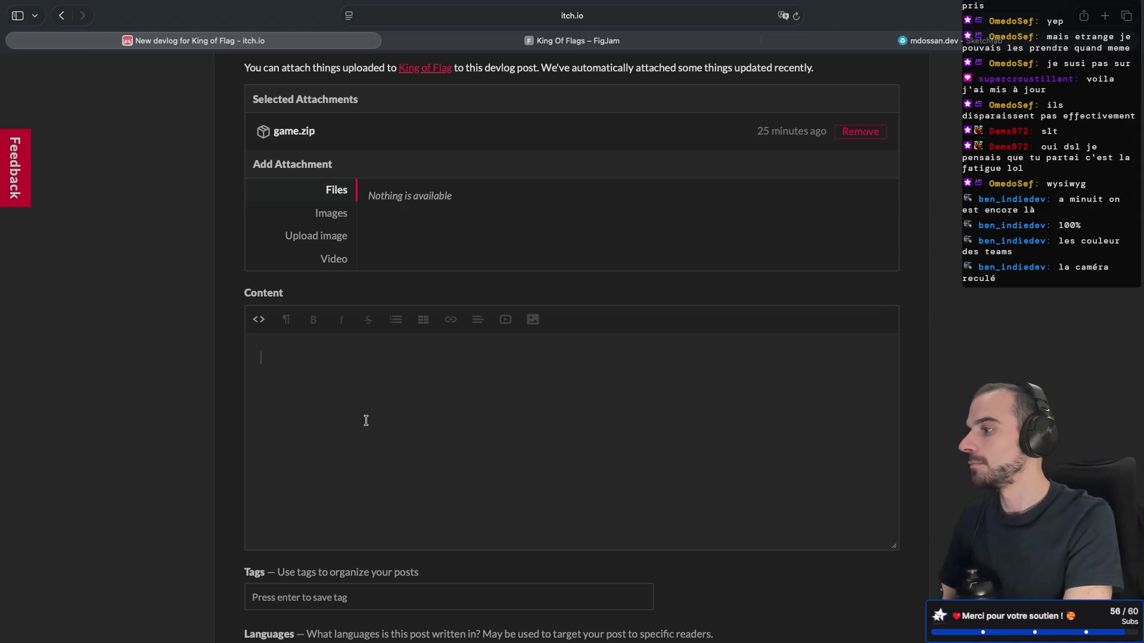
text(He)
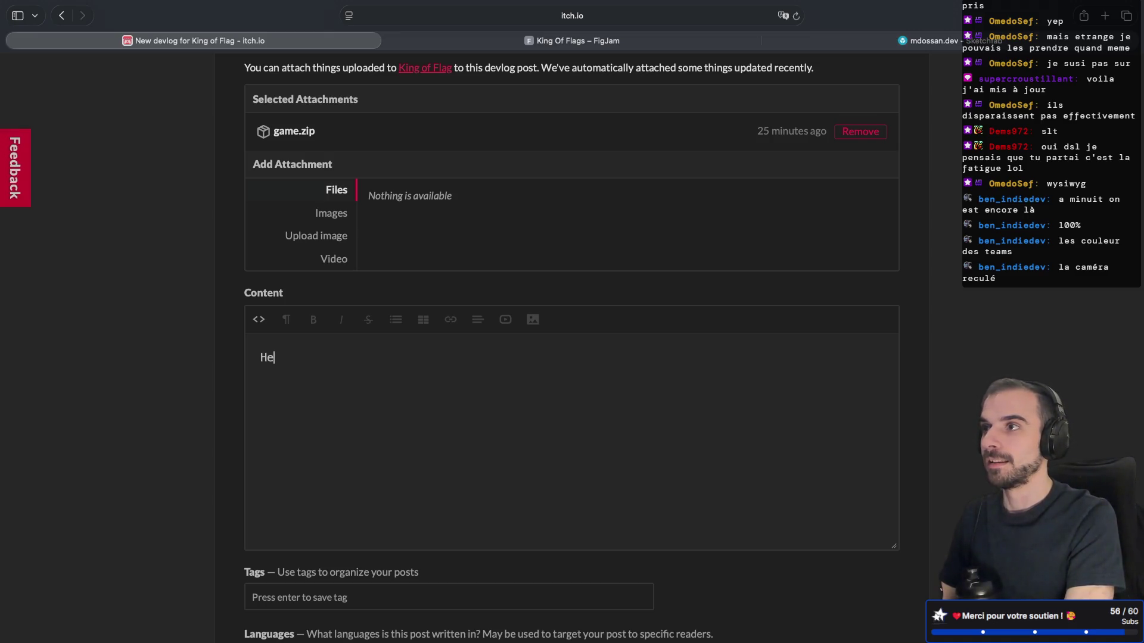
text(llo eve)
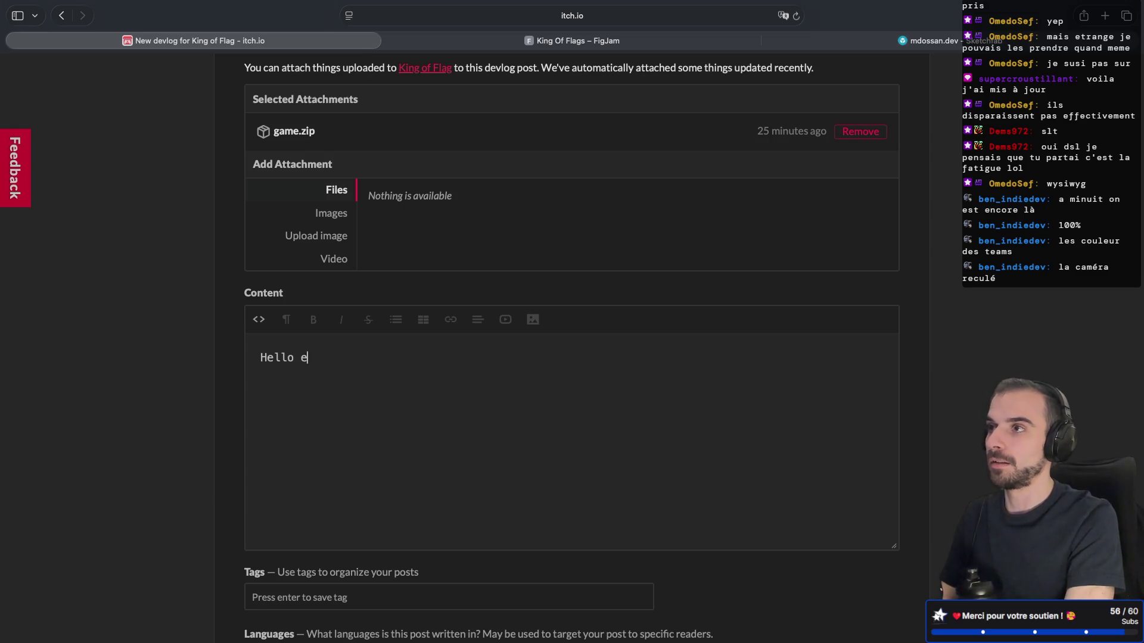
key(BackSpace)
text(eryone,)
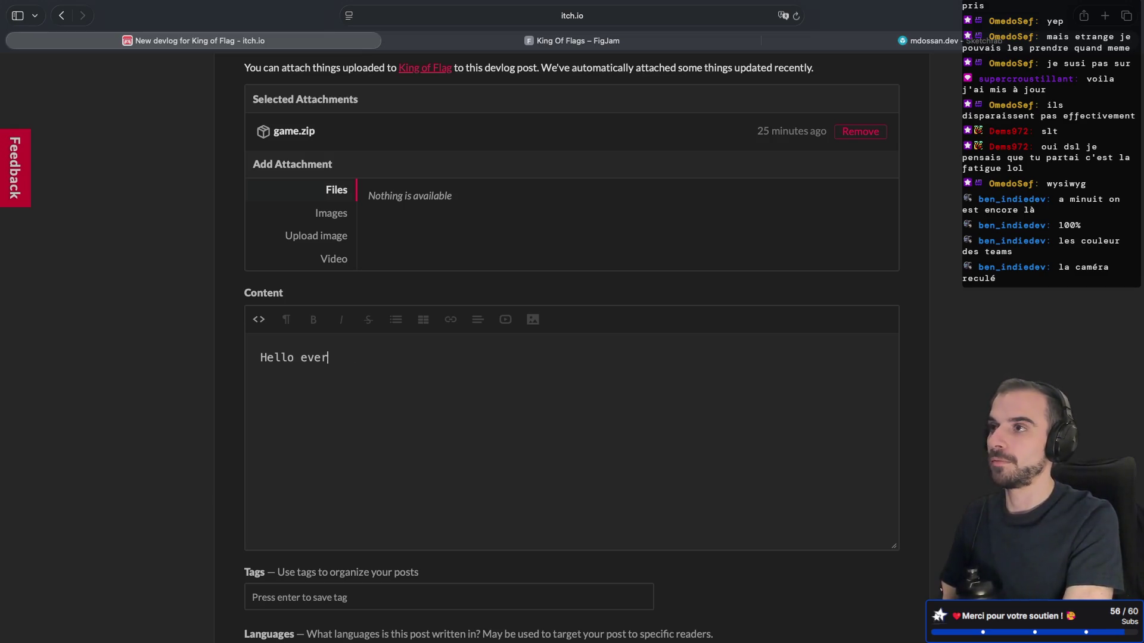
key(Return)
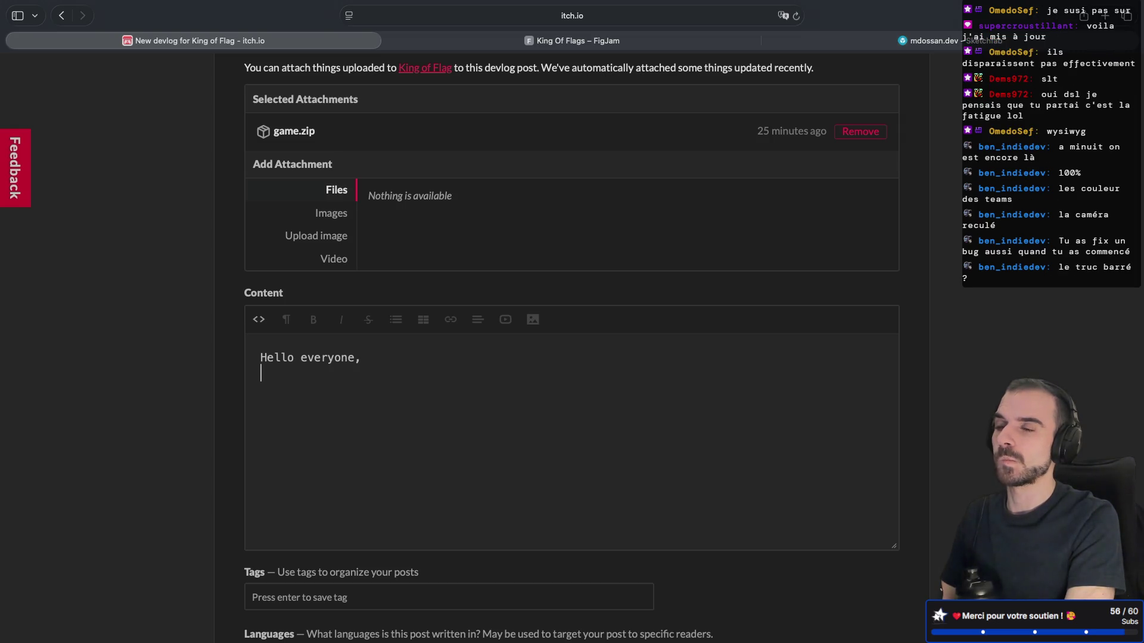
key(ctrl+Right)
key(ctrl+Right)
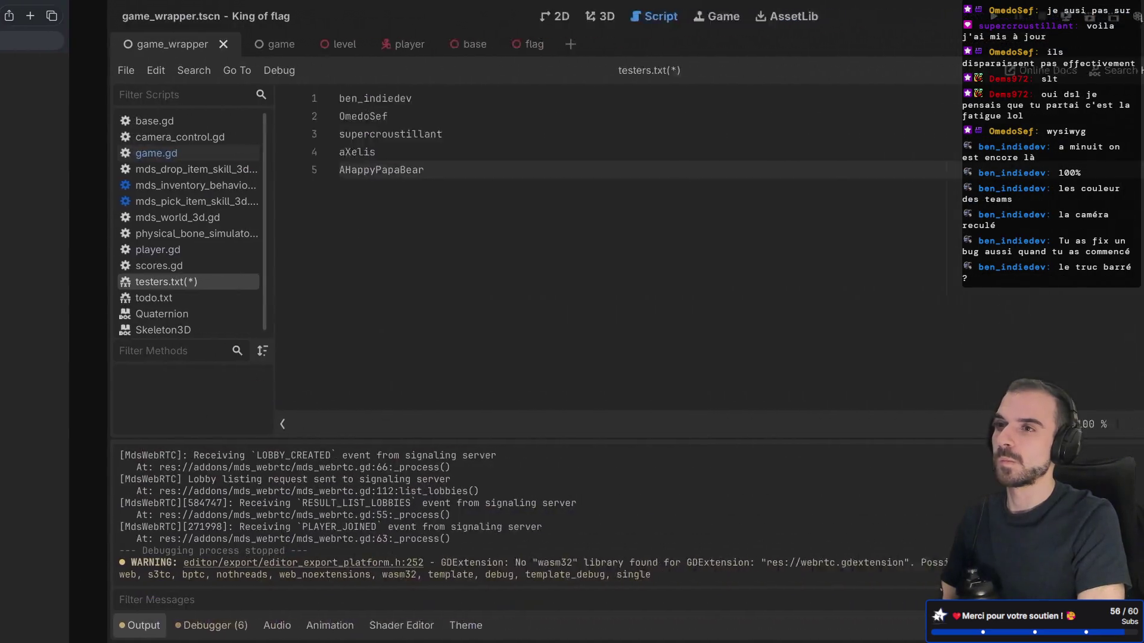
Switch desktop spaces and choose the Safari space with the devlog draft in Mission Control
key(ctrl+Left)
key(ctrl+Left)
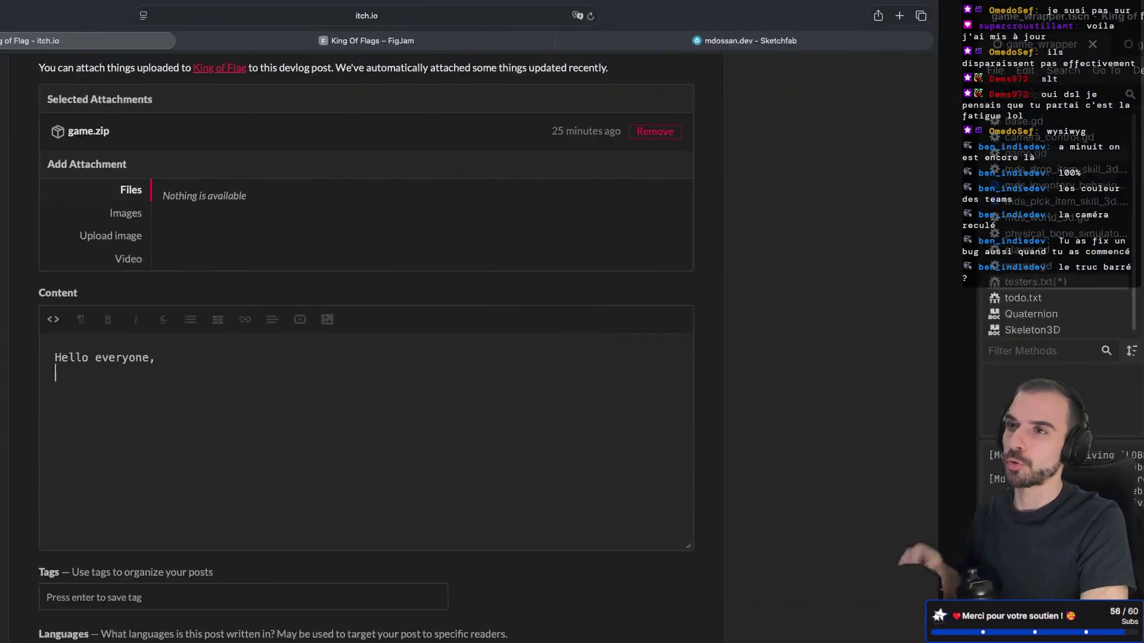
key(ctrl+Right)
key(ctrl+Right)
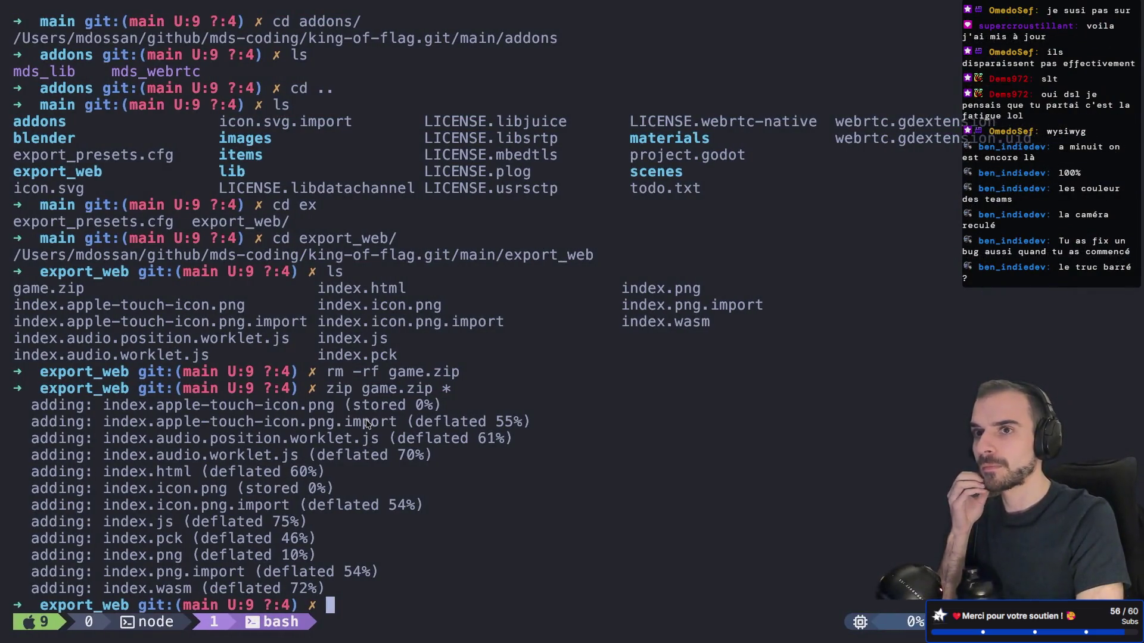
key(ctrl+Left)
key(ctrl+Right)
key(ctrl+Left)
key(ctrl+Left)
key(ctrl+Right)
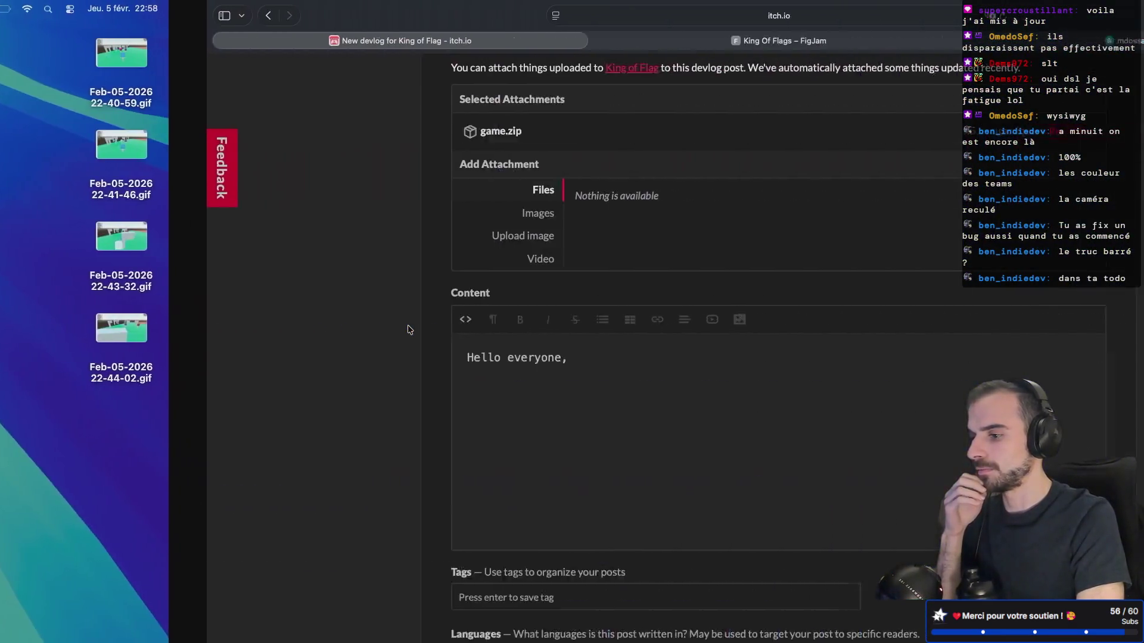
key(ctrl+Up)
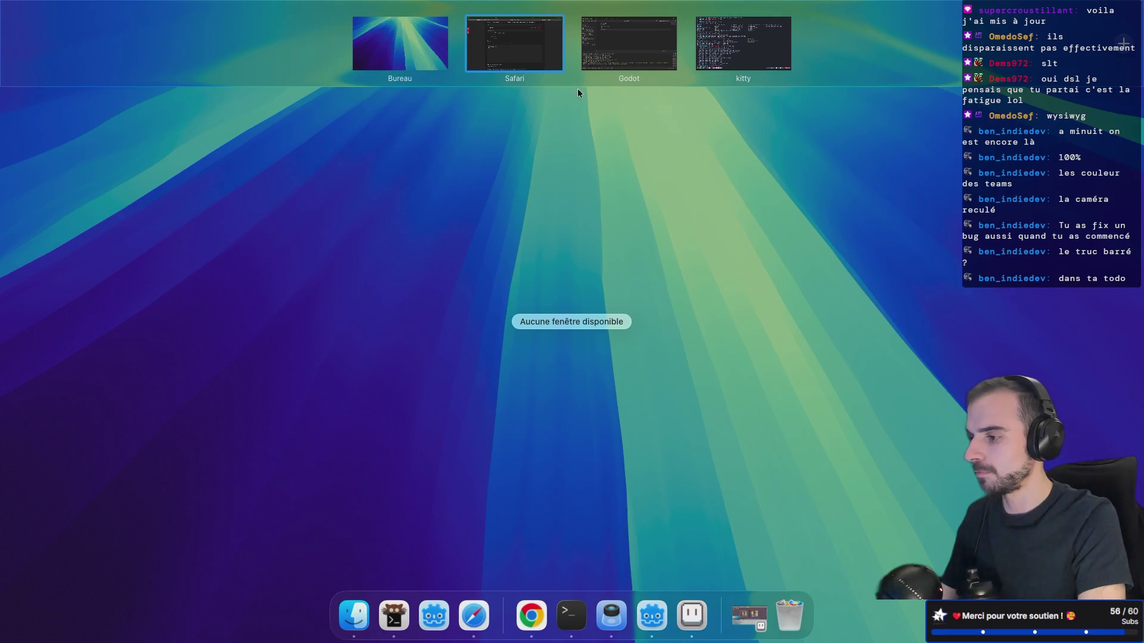
click(522, 52)
text(Tp)
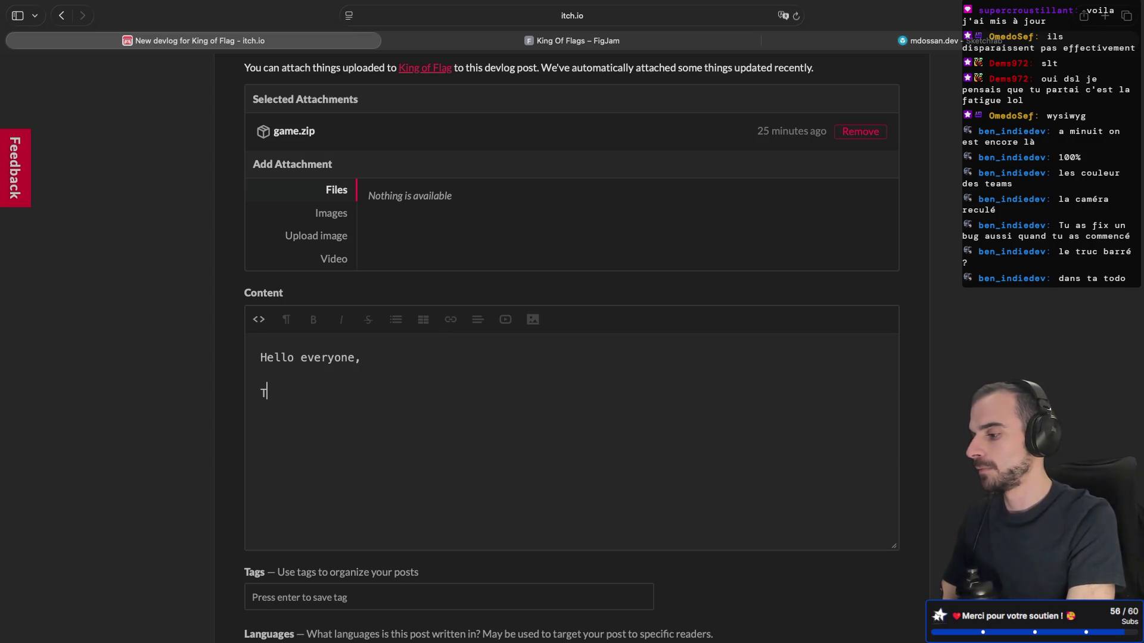
Type 'Today's goals was to implement the first score system,' below the greeting, fixing typos
key(BackSpace)
text(odays)
key(BackSpace)
text('s gola)
key(BackSpace)
key(BackSpace)
text(als was to implement the f)
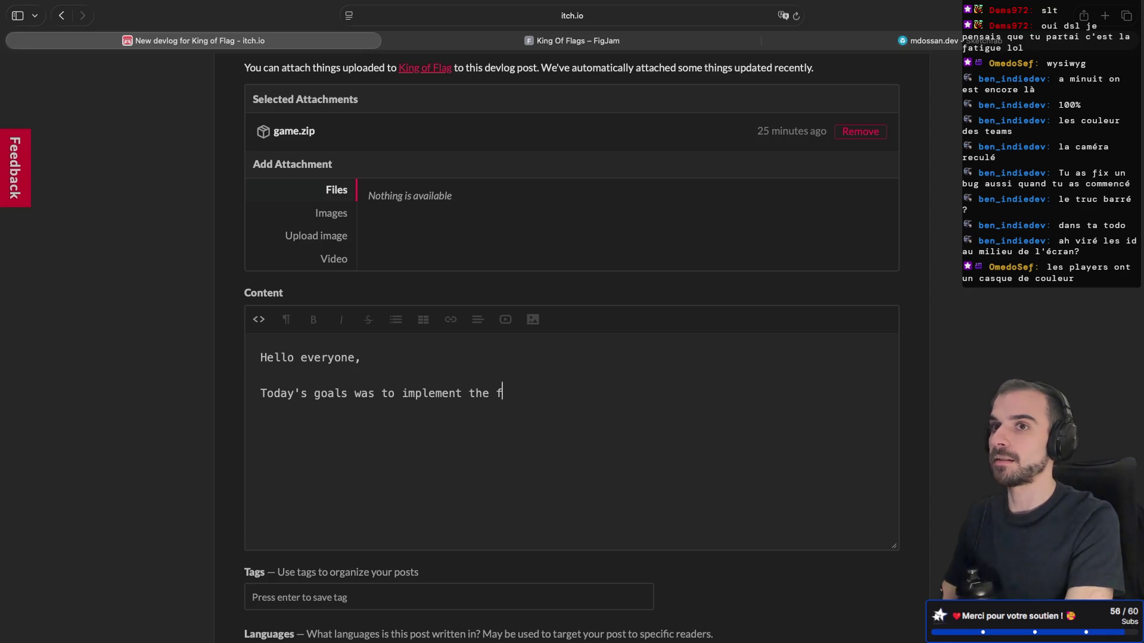
scroll(453, 193, up, 5)
scroll(453, 194, up, 7)
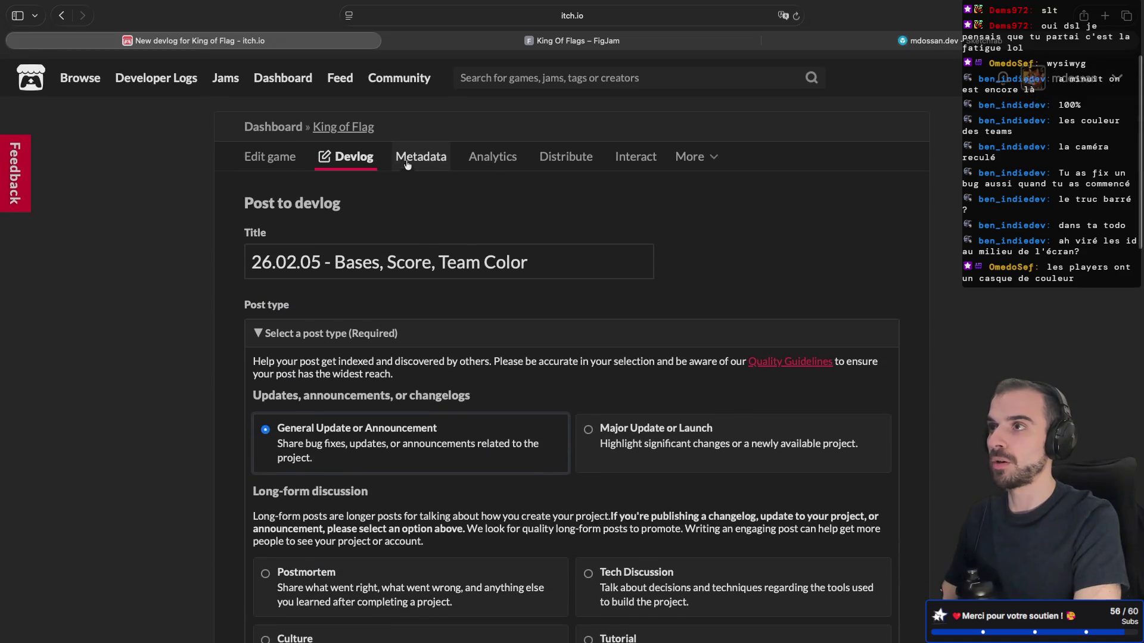
scroll(470, 262, down, 10)
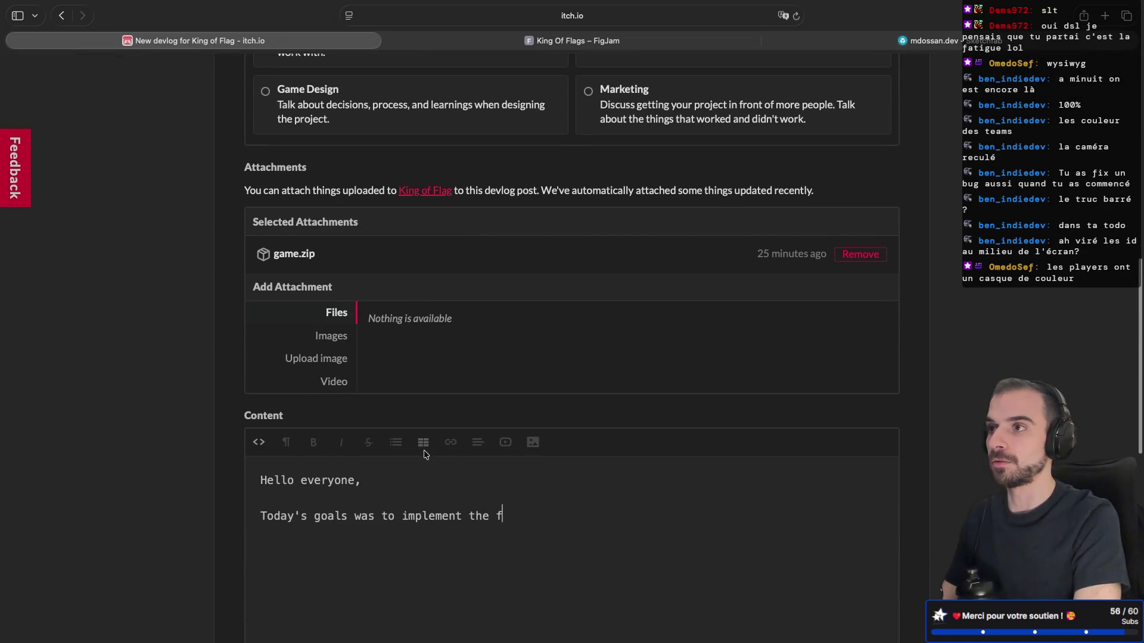
scroll(424, 444, down, 1)
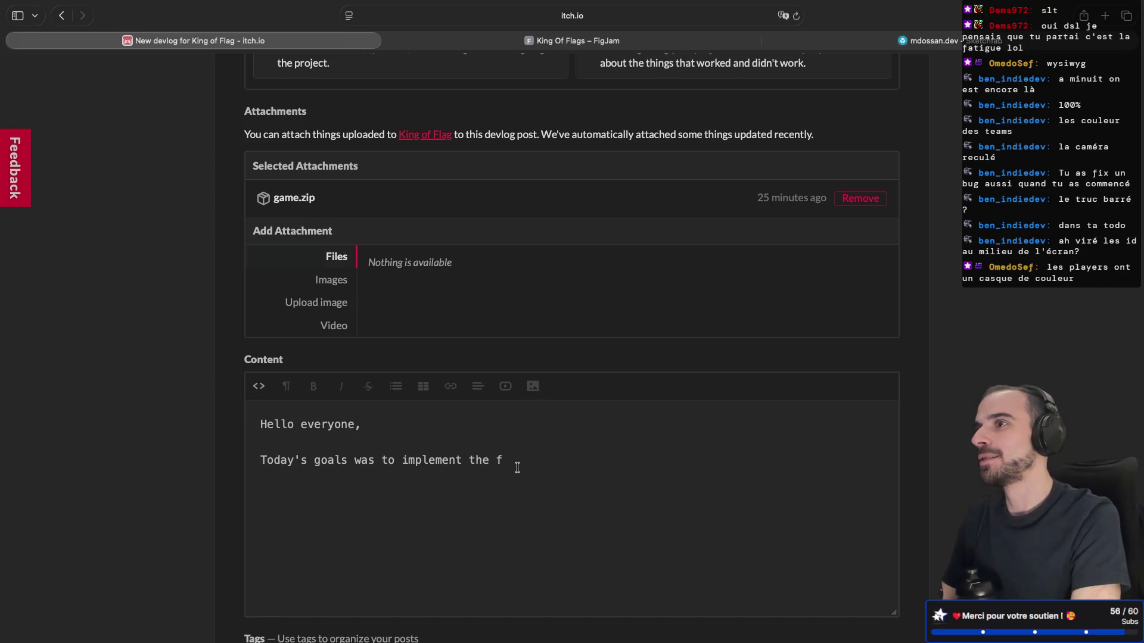
text(irst score system)
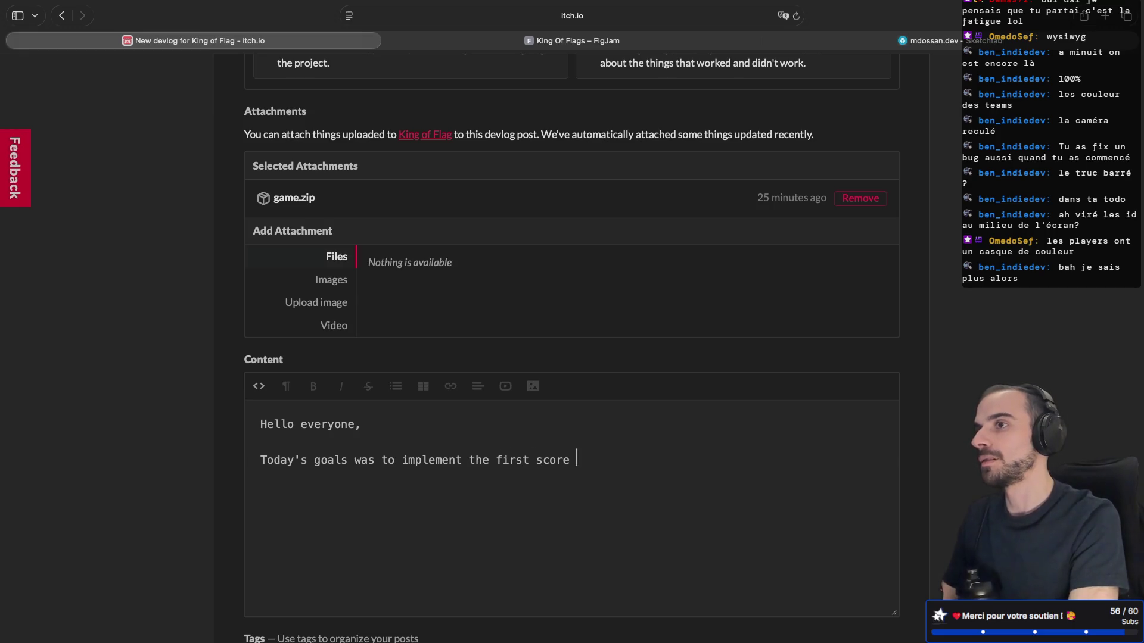
text(,)
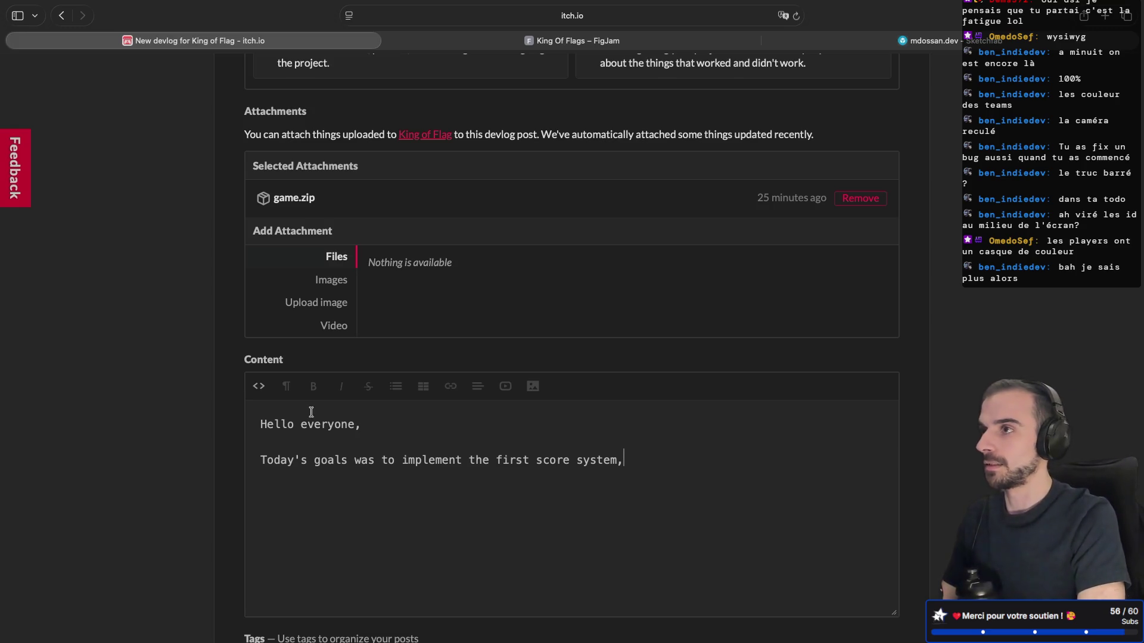
click(259, 386)
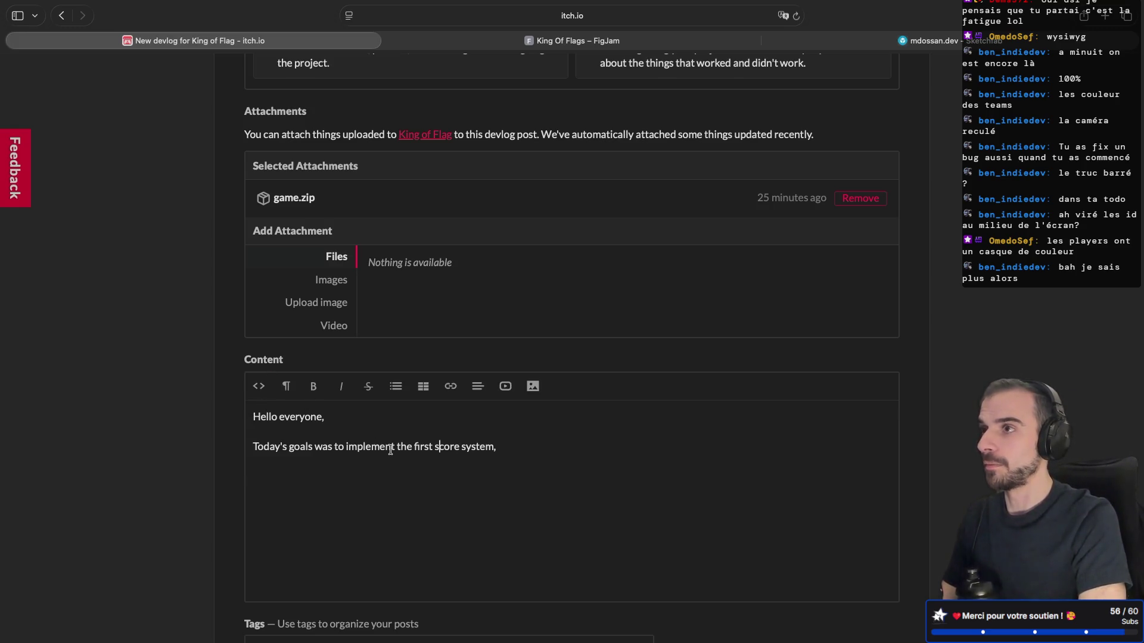
Back in HTML source, wrap 'Hello everyone,' in <p></p> and open the second line with <p>
click(259, 386)
click(261, 460)
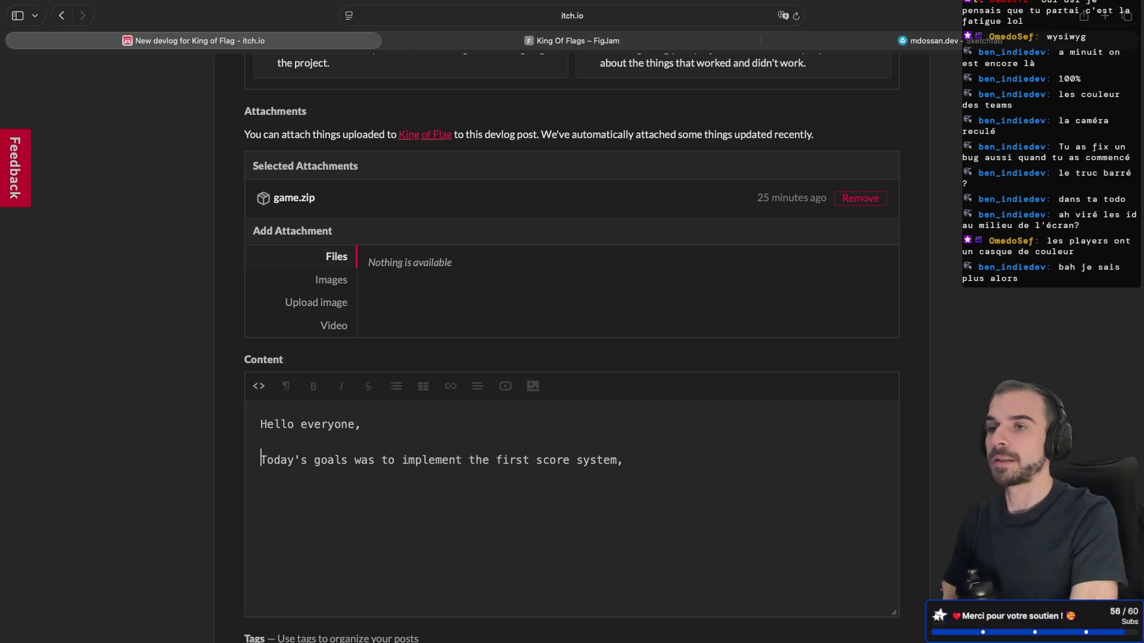
text(<p>)
click(260, 435)
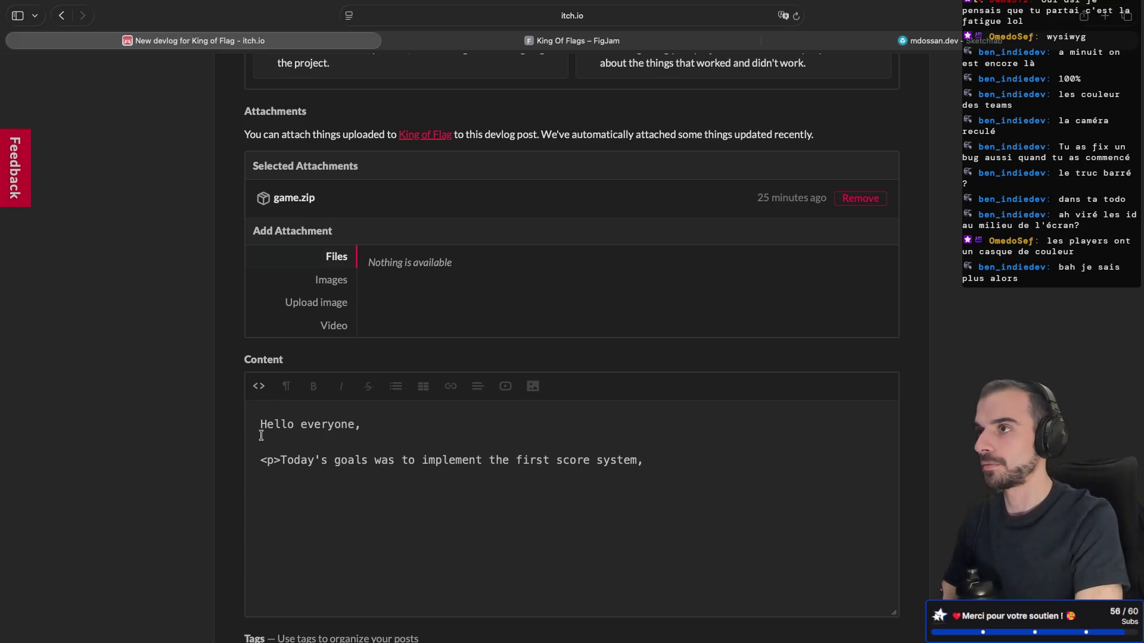
click(261, 423)
text(<p)
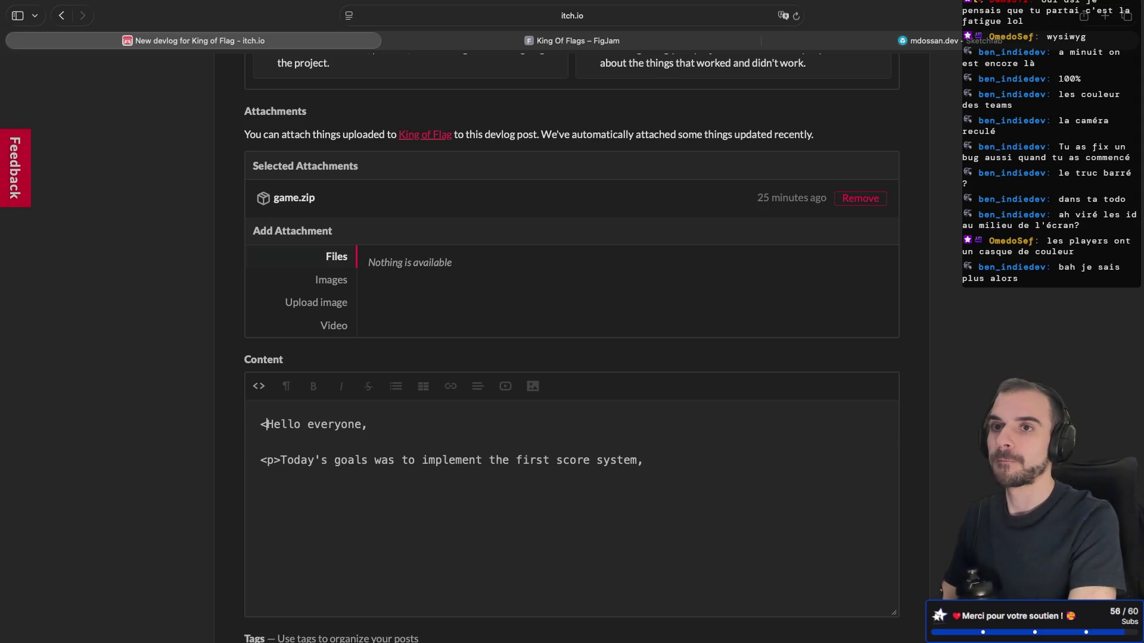
text(>)
text(<p)
key(BackSpace)
text(/p>)
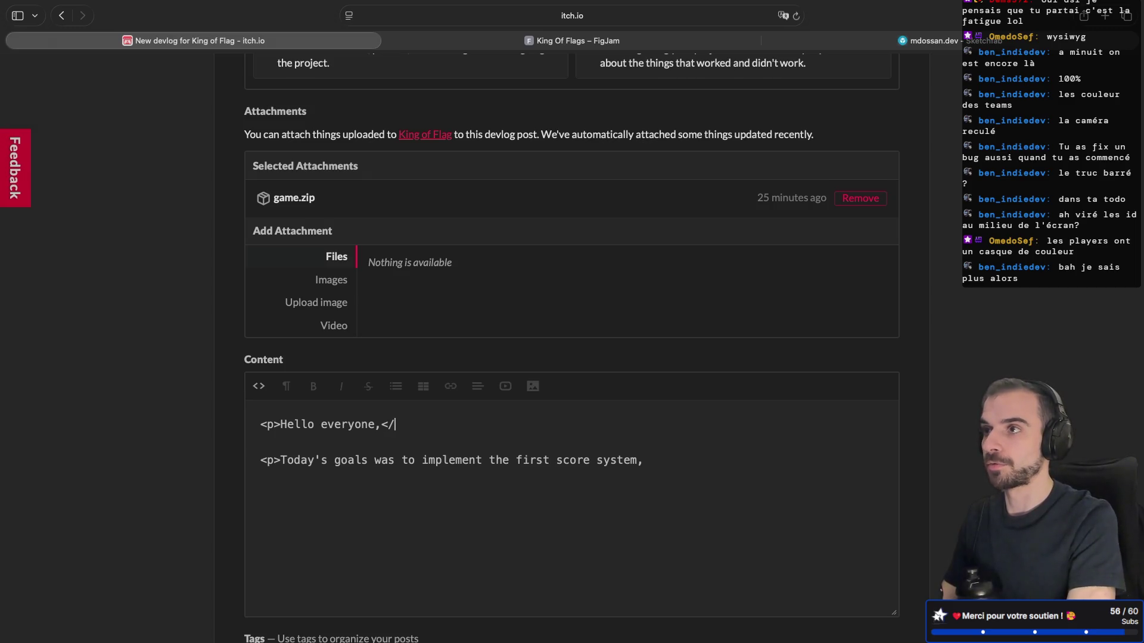
Close the score-system sentence with a </p> tag
click(668, 458)
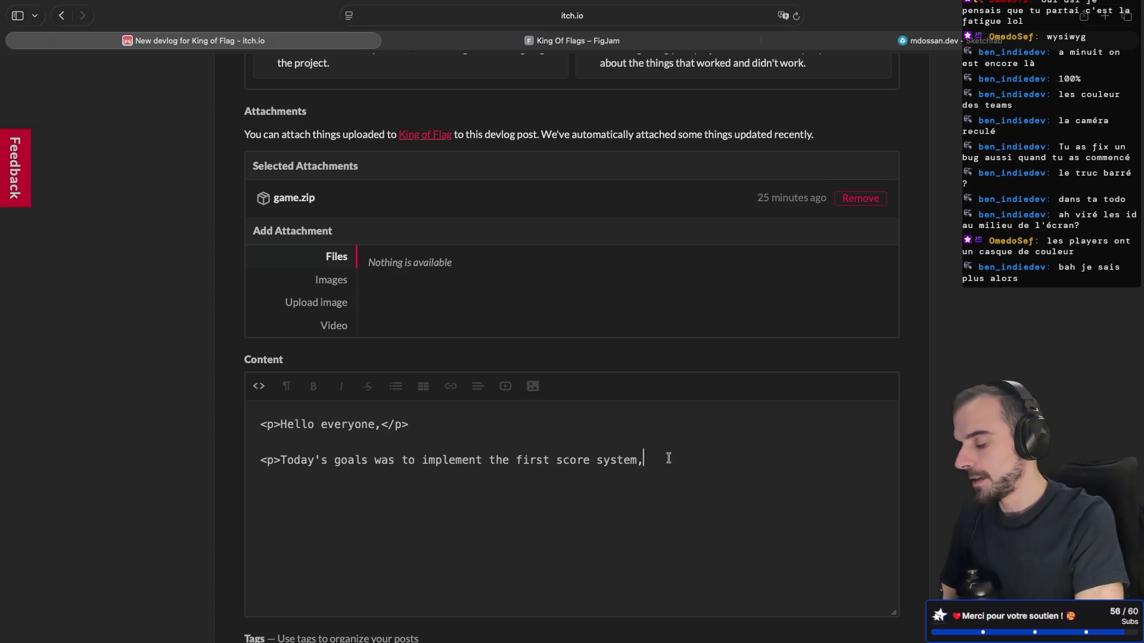
text(<p)
key(BackSpace)
text(/p.>)
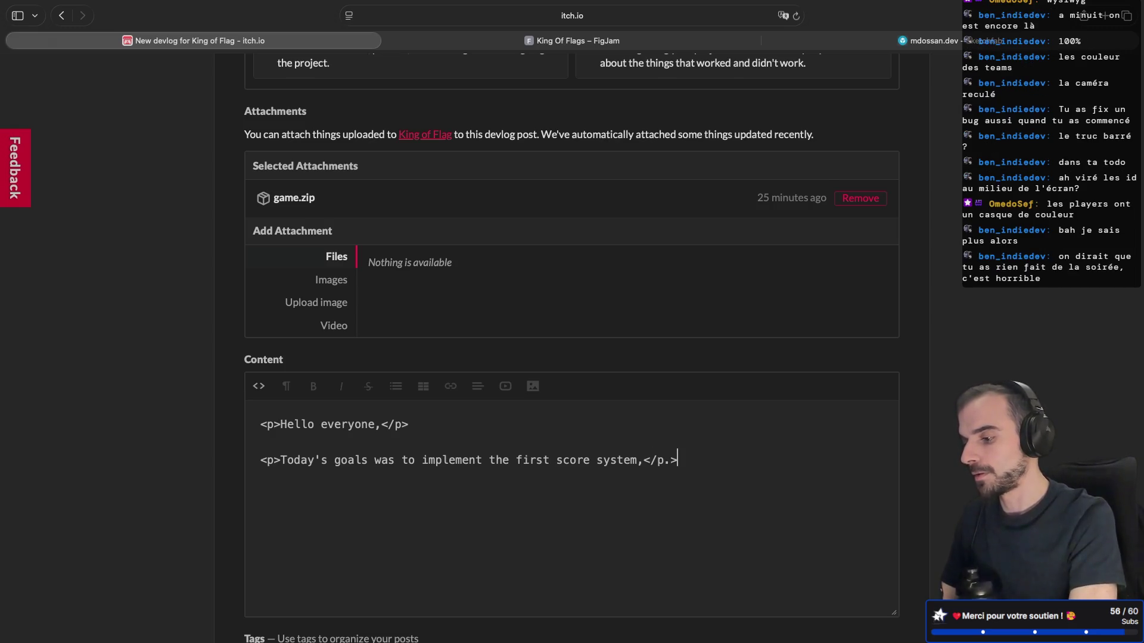
key(BackSpace)
text(>)
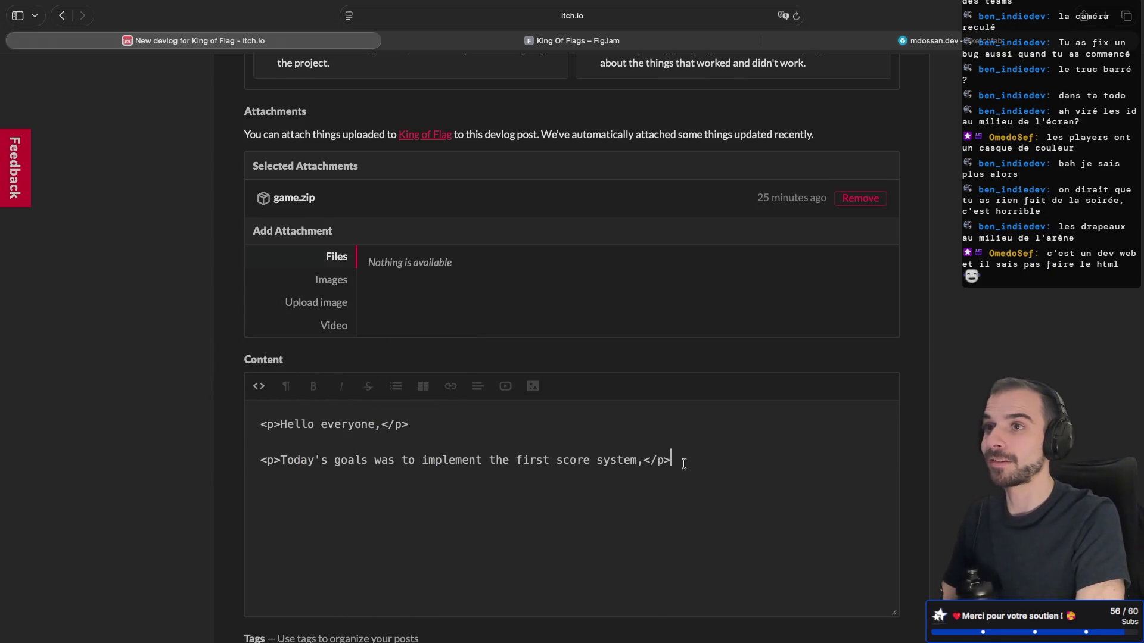
Duplicate the sentence paragraph and clear the copy, leaving an empty third paragraph
drag(701, 462, 693, 441)
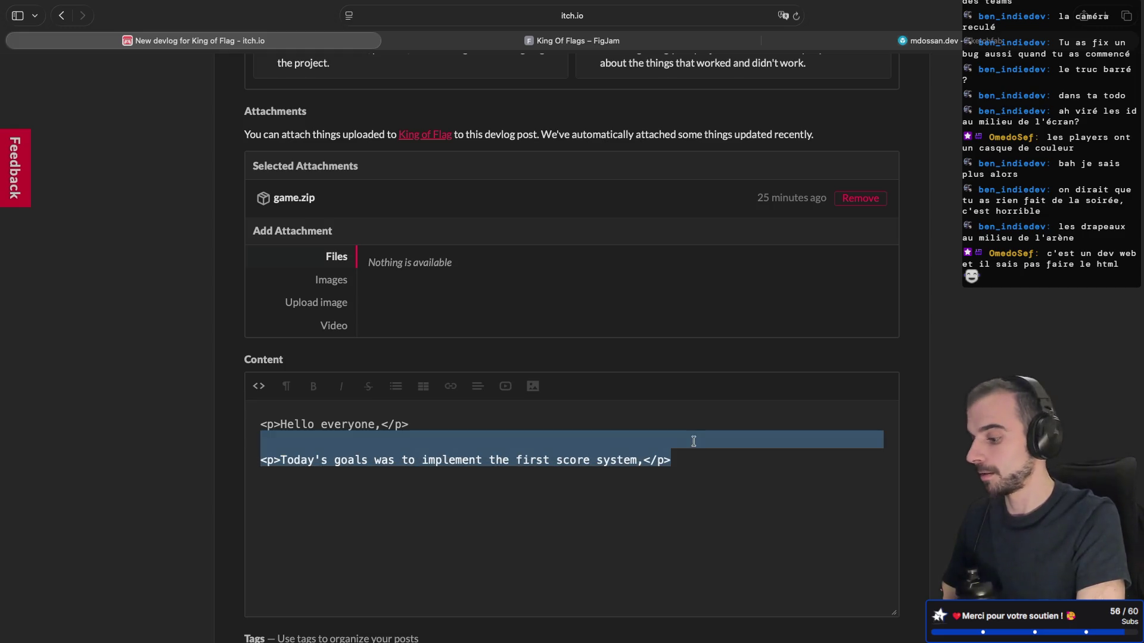
key(super+c)
key(Right)
key(super+v)
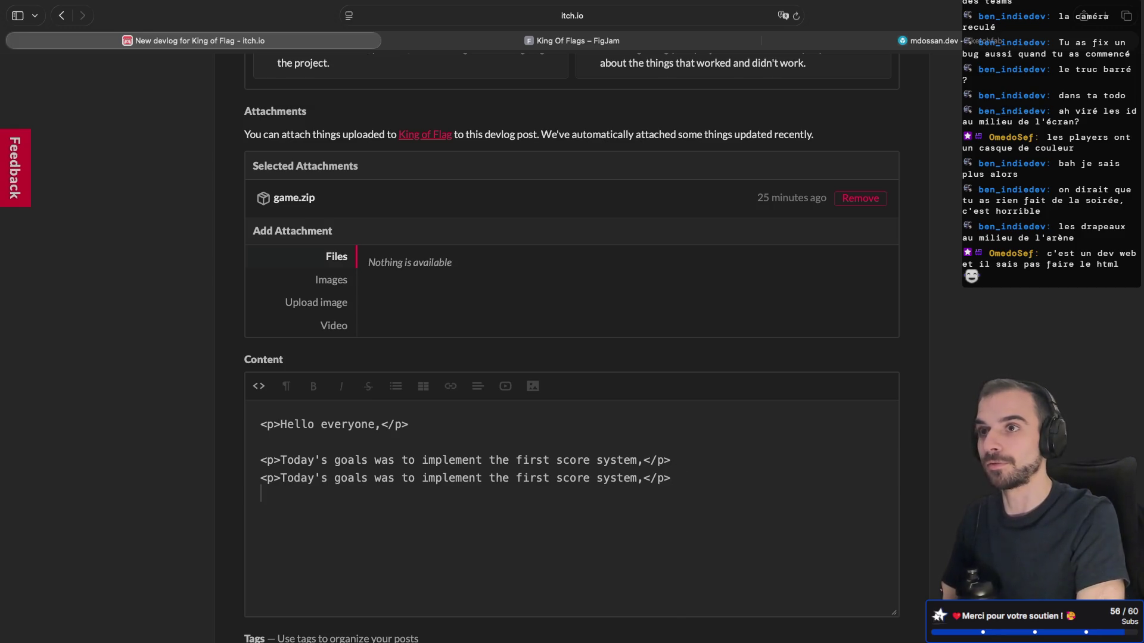
click(695, 461)
key(Return)
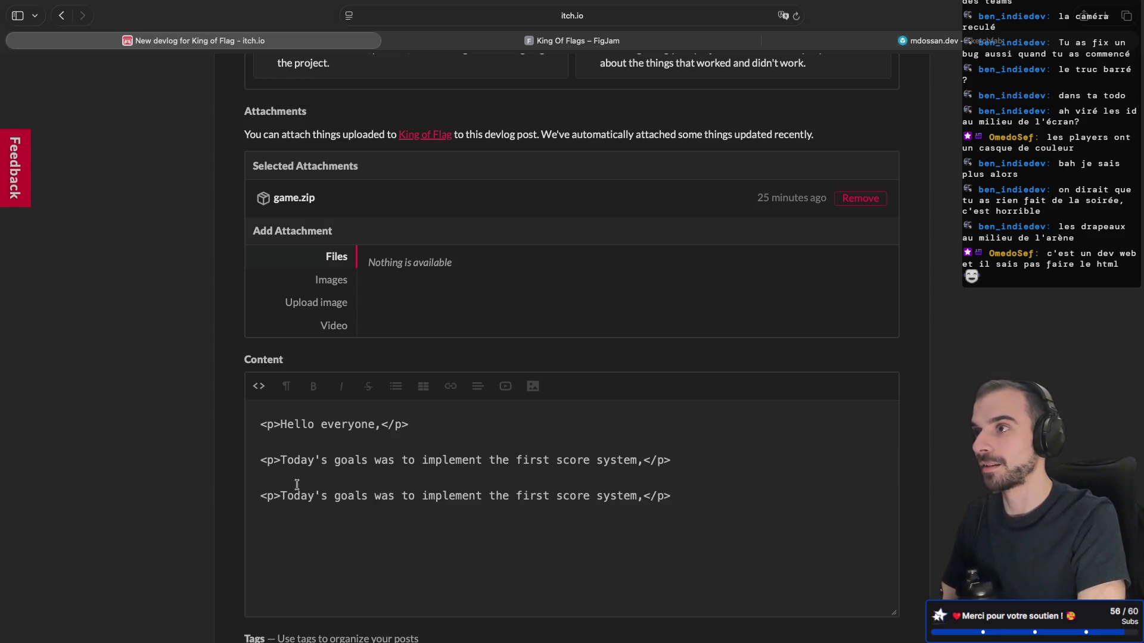
click(274, 495)
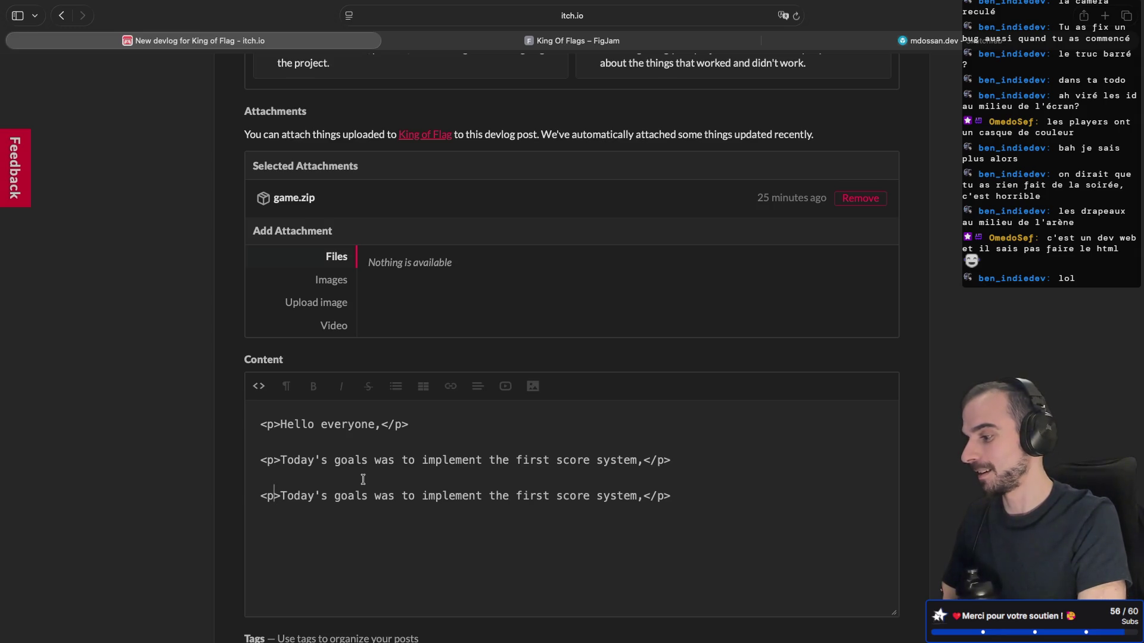
mouse_move(280, 495)
mouse_down()
mouse_move(674, 501)
mouse_move(640, 498)
mouse_up()
key(BackSpace)
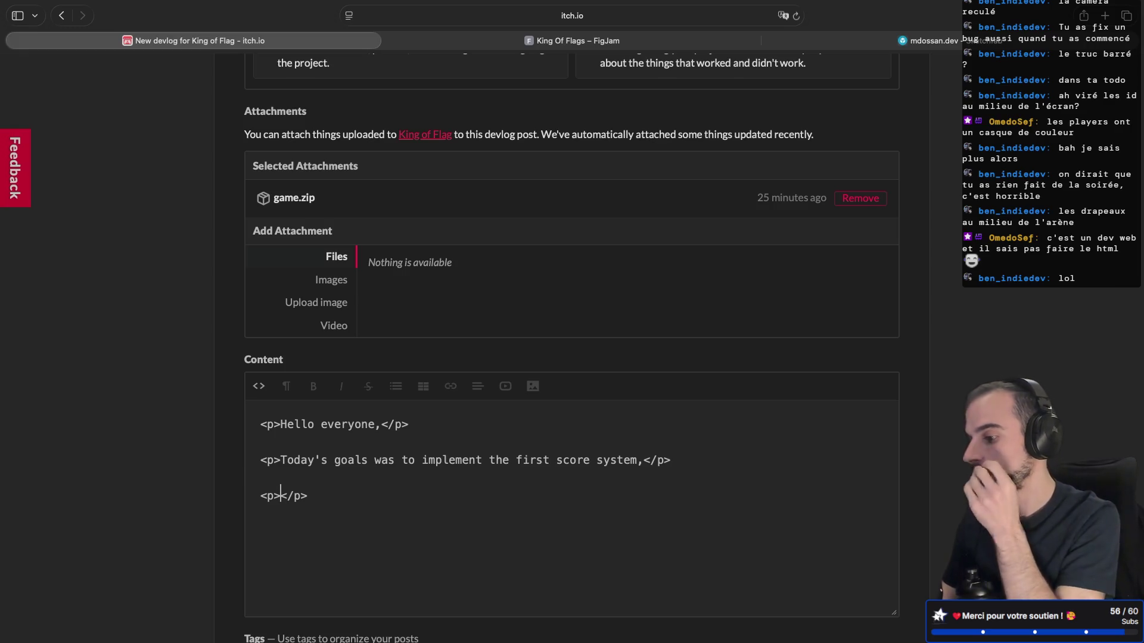
Append 'adding team colors,' after 'system,', reverting the autocorrect to 'colours'
click(644, 462)
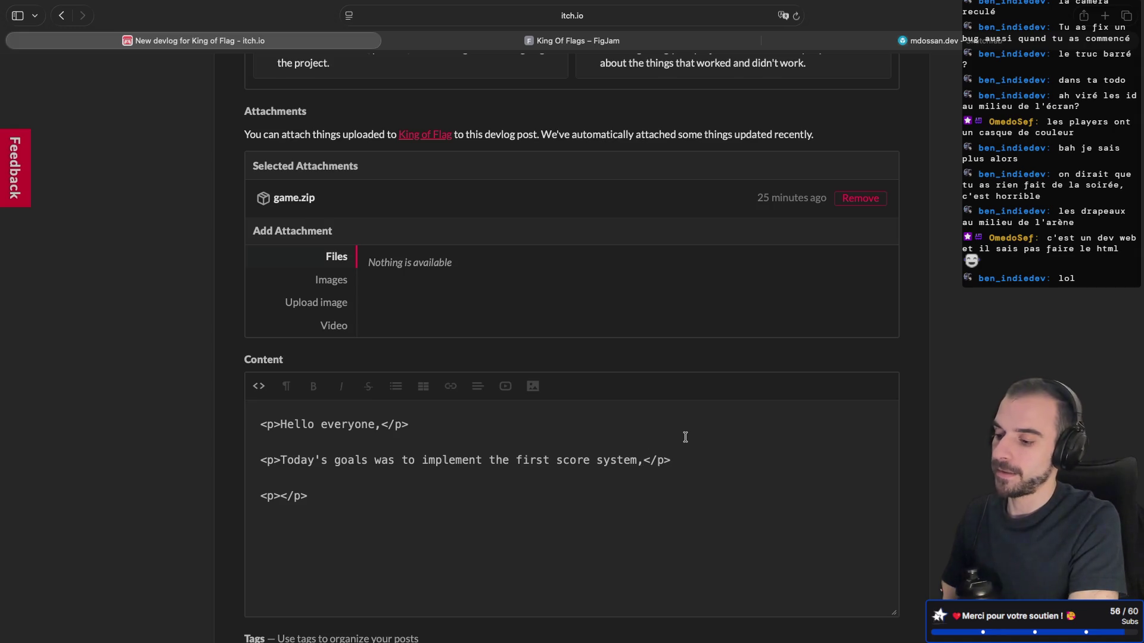
text(adding tea)
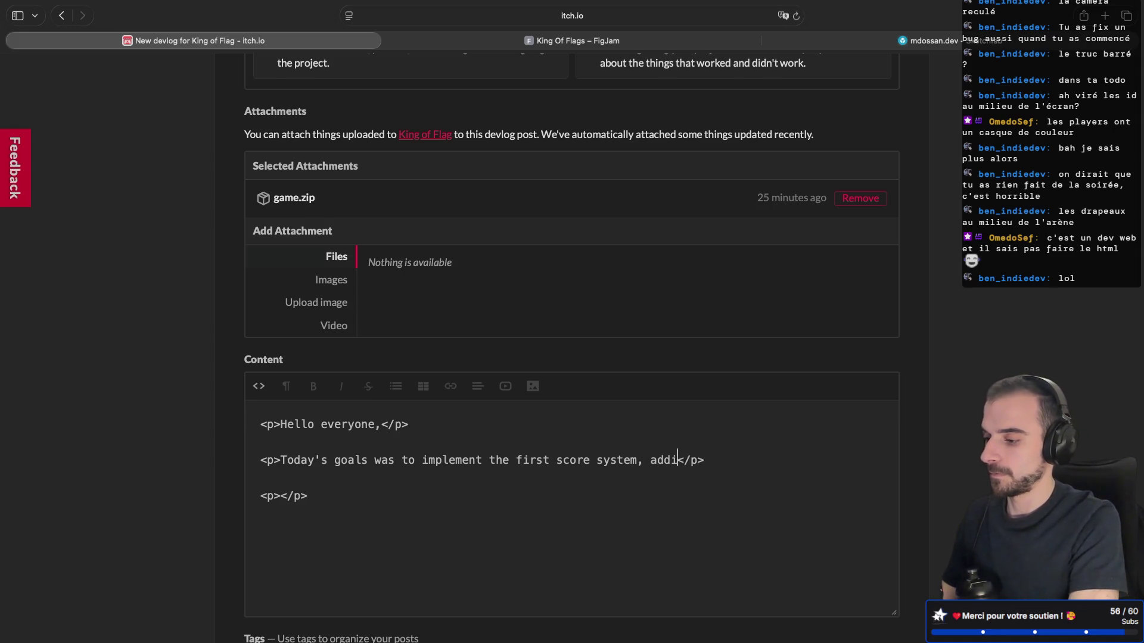
text(m colors)
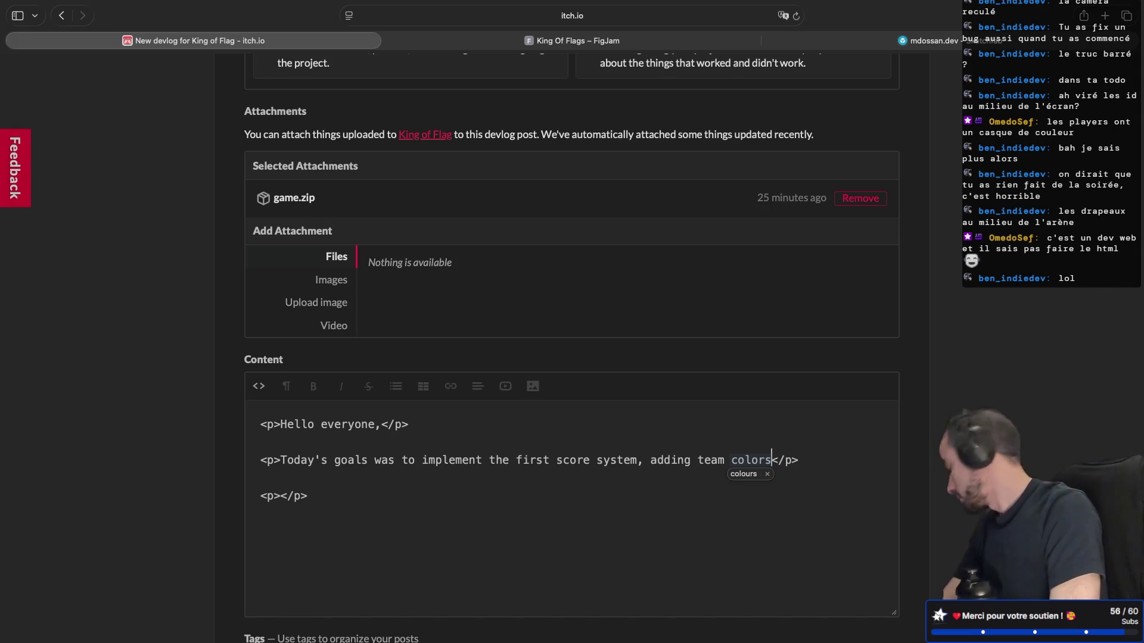
text(,)
key(BackSpace)
key(BackSpace)
key(BackSpace)
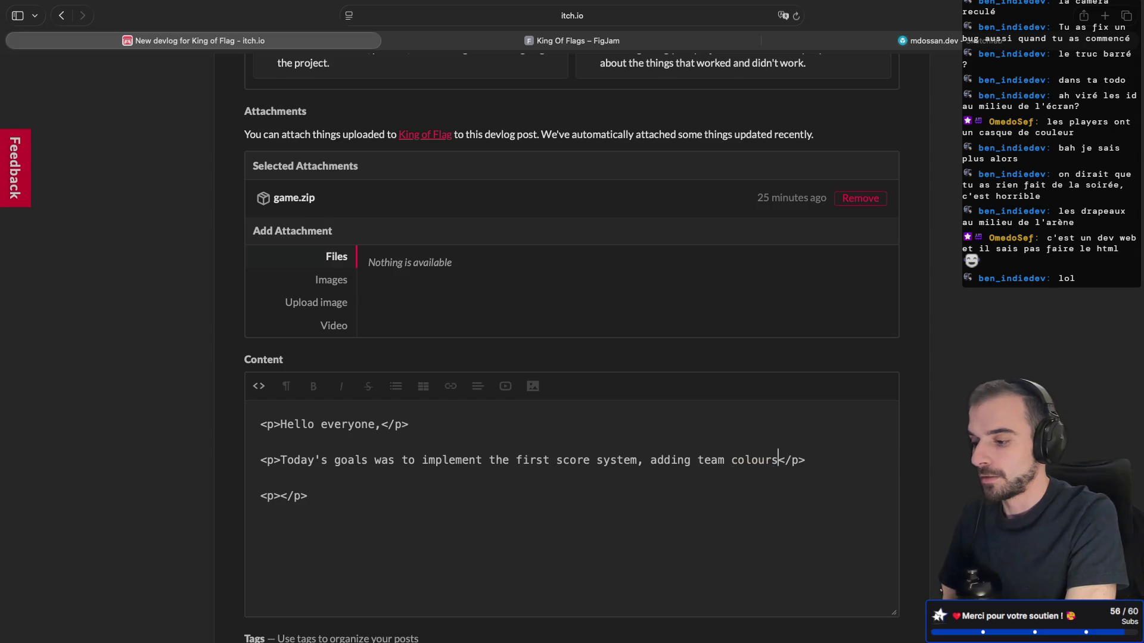
text(rs,)
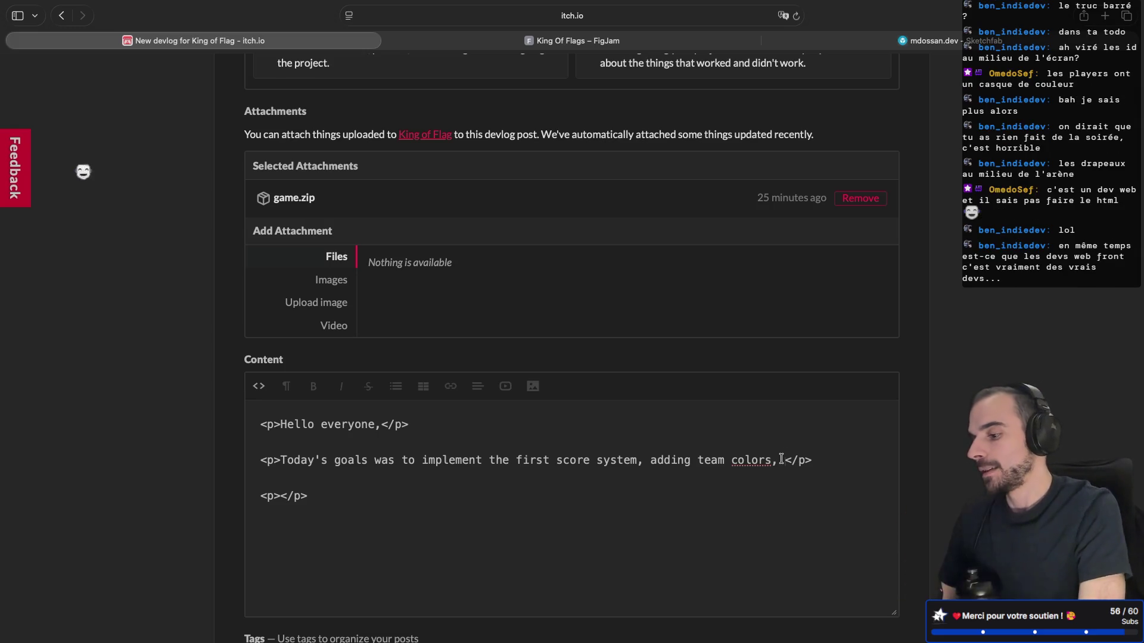
scroll(781, 458, up, 1)
scroll(781, 459, down, 1)
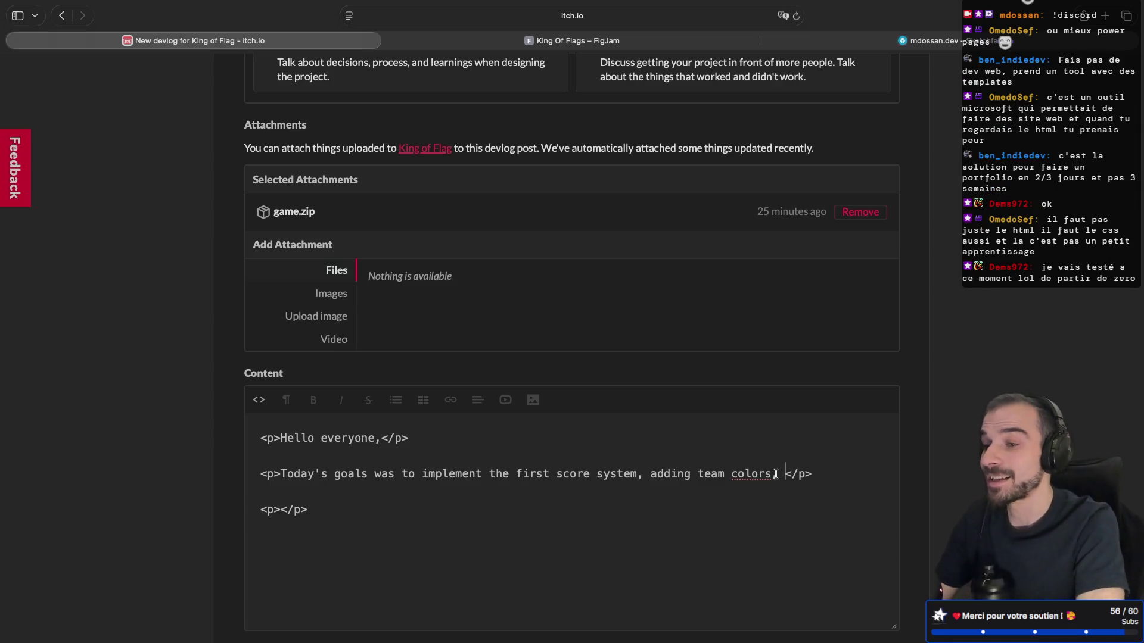
Finish the devlog's HTML paragraphs covering today's score-system and team-color goals
click(788, 474)
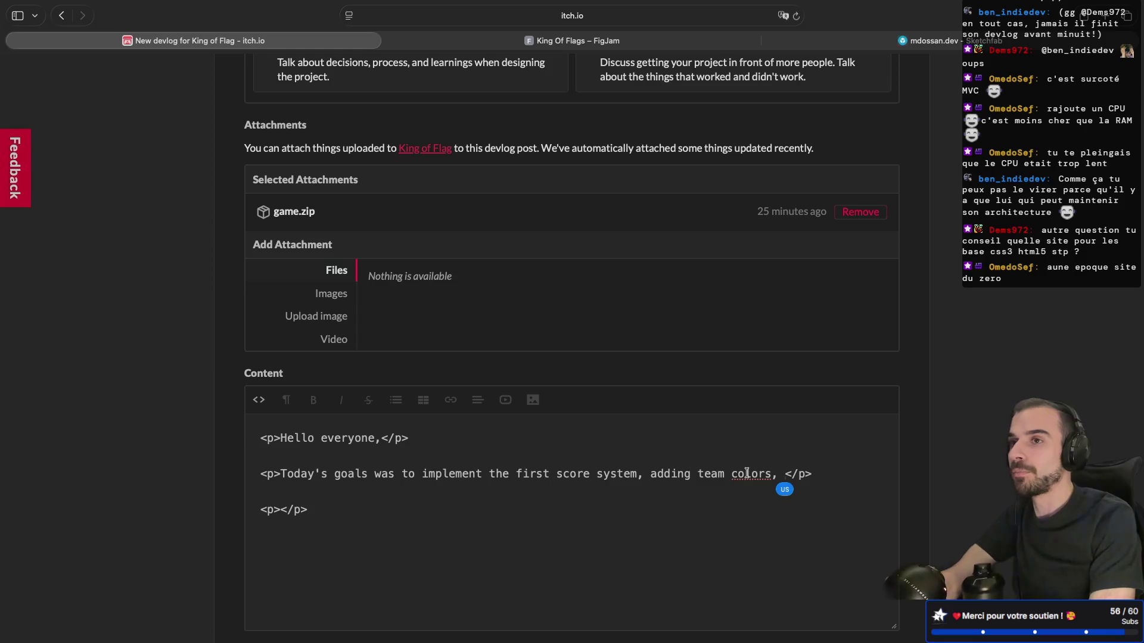
key(super+t)
text(2)
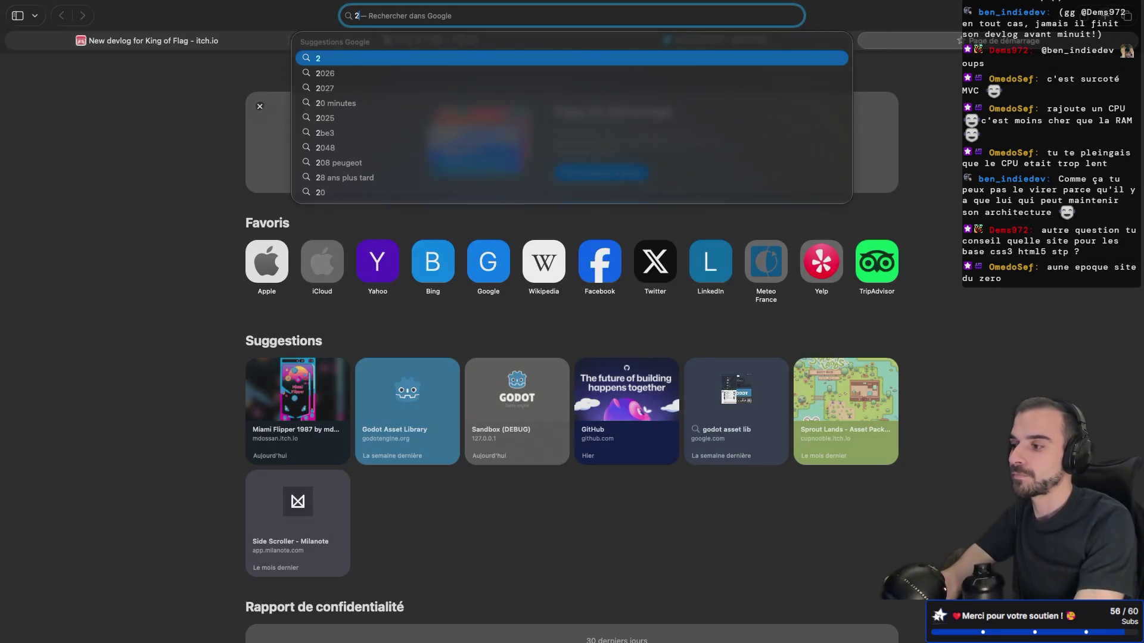
Search 'w3 html' in a new tab and open the W3Schools HTML Tutorial result
text(d)
key(BackSpace)
key(BackSpace)
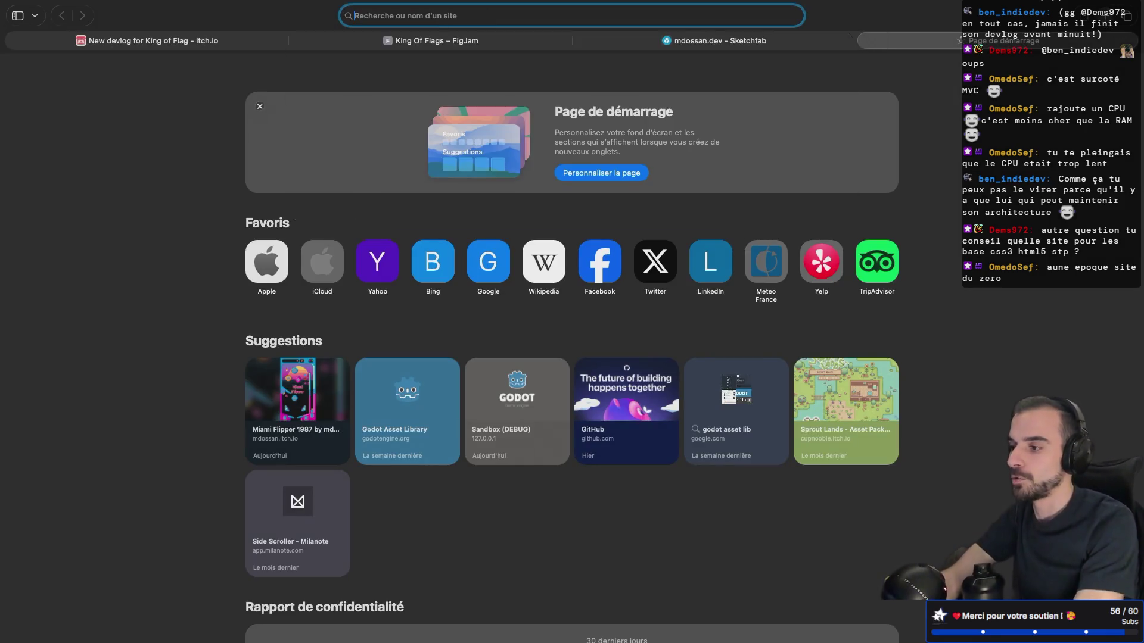
text(w2)
key(BackSpace)
text(3 html)
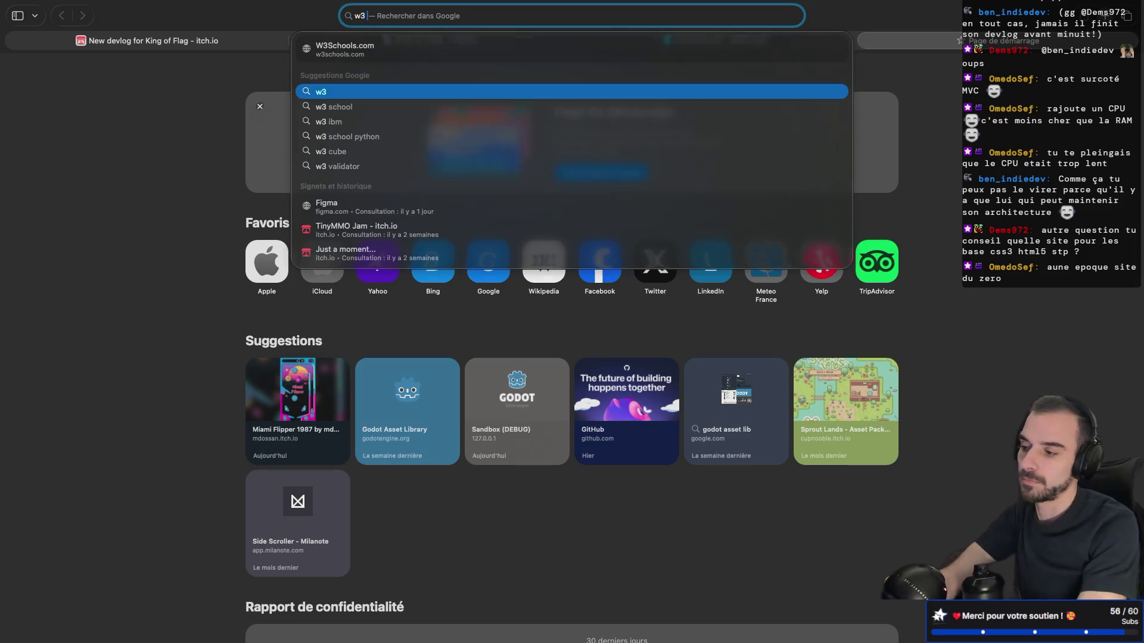
key(Return)
click(179, 186)
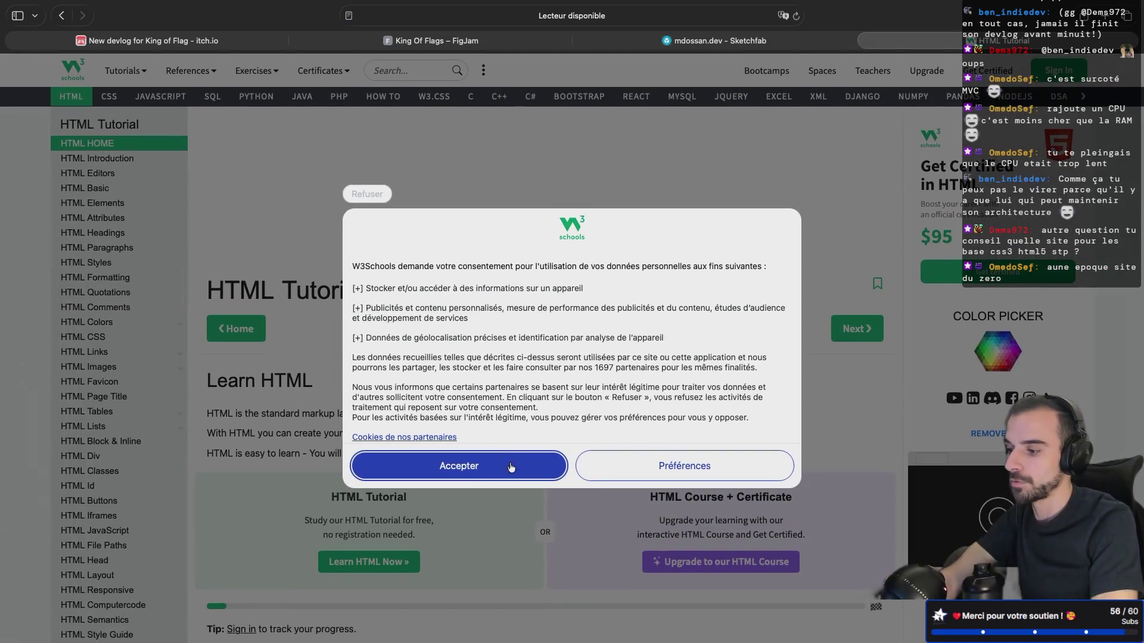
Accept the W3Schools cookie consent and scroll through the HTML Tutorial page
click(508, 469)
scroll(127, 316, down, 10)
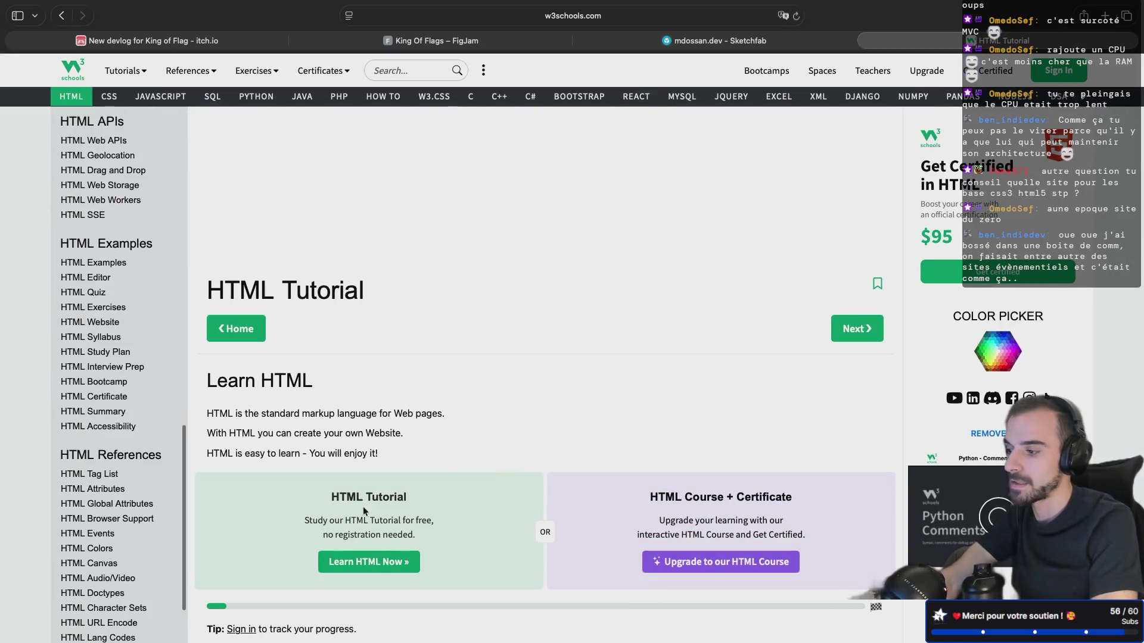
scroll(363, 506, down, 10)
scroll(369, 499, down, 10)
scroll(369, 499, up, 12)
scroll(369, 498, up, 8)
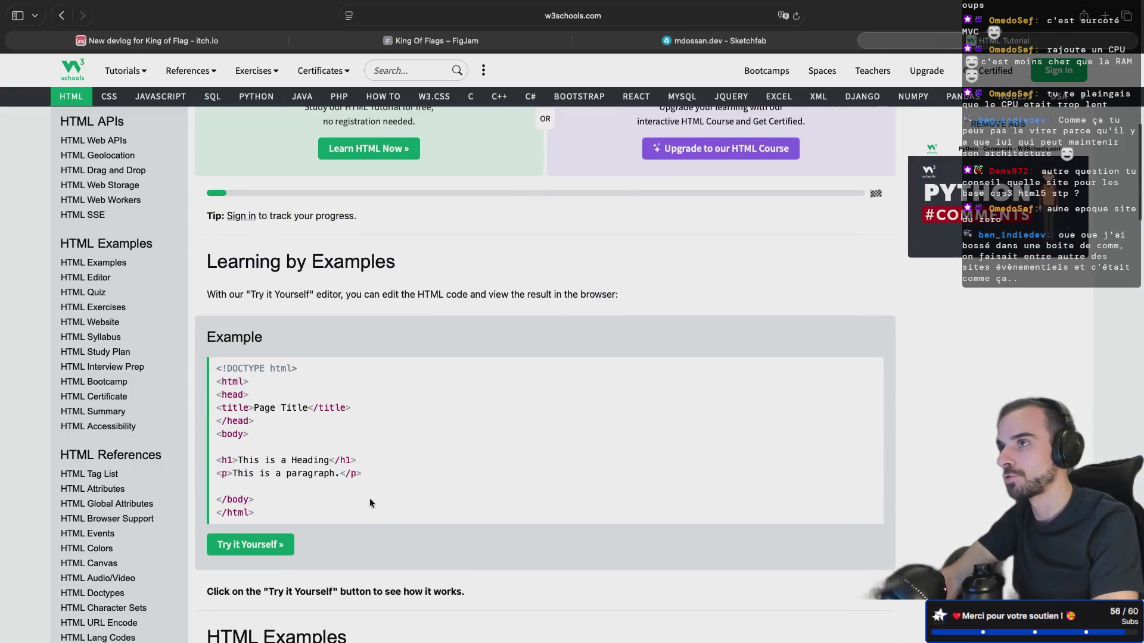
scroll(104, 374, up, 6)
scroll(105, 357, up, 3)
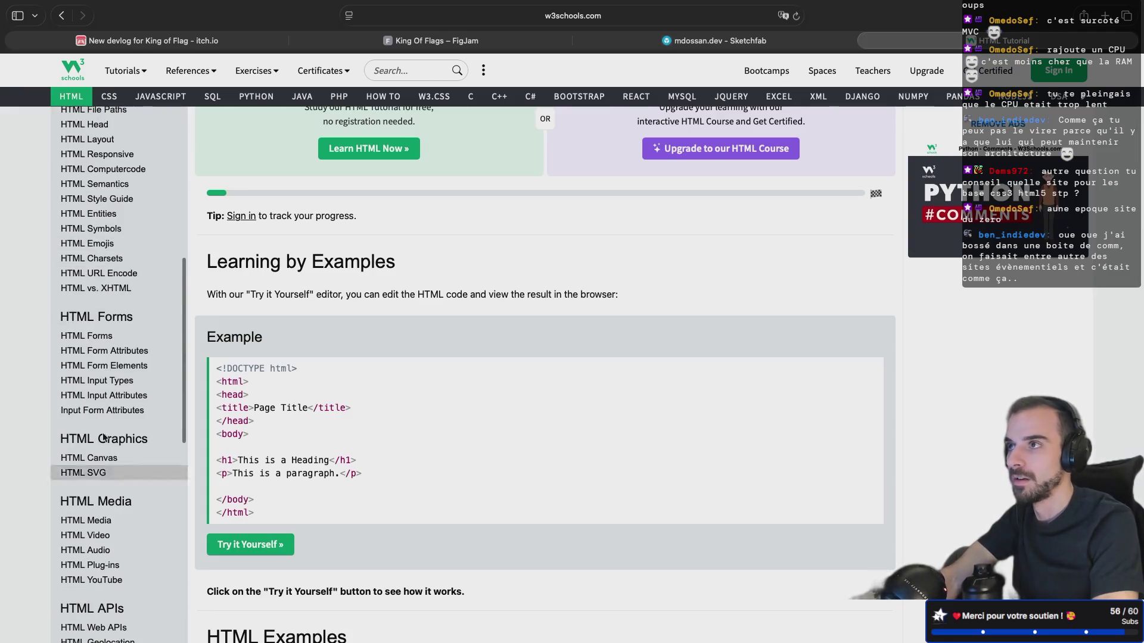
scroll(97, 332, up, 5)
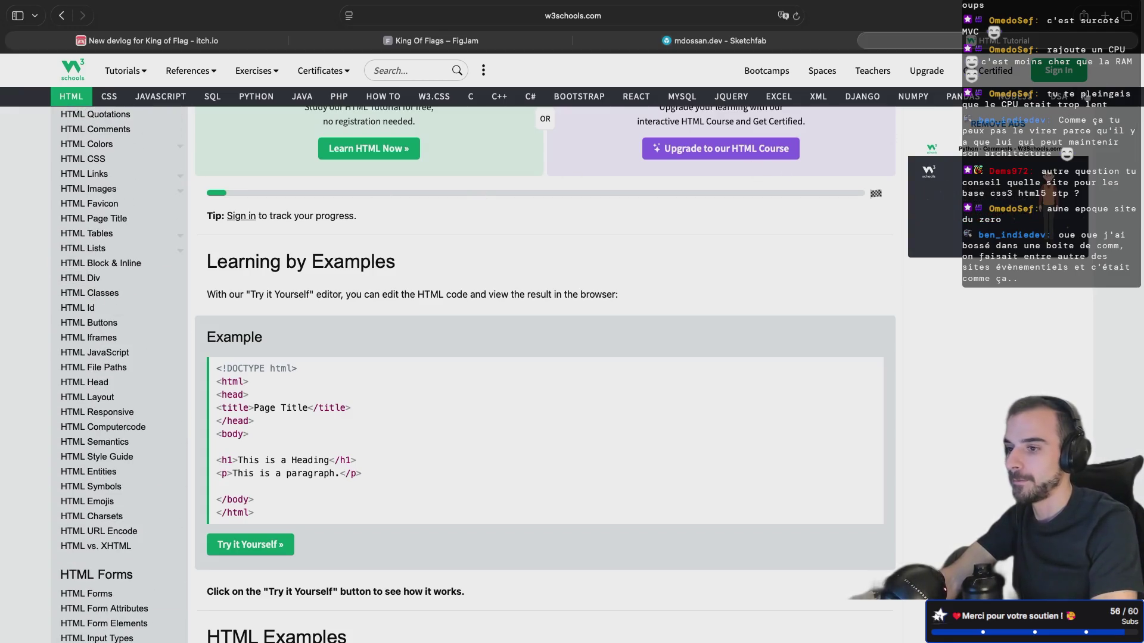
click(1105, 15)
Search 'mdn', open MDN Web Docs, and show its HTML documentation sections
text(mdn)
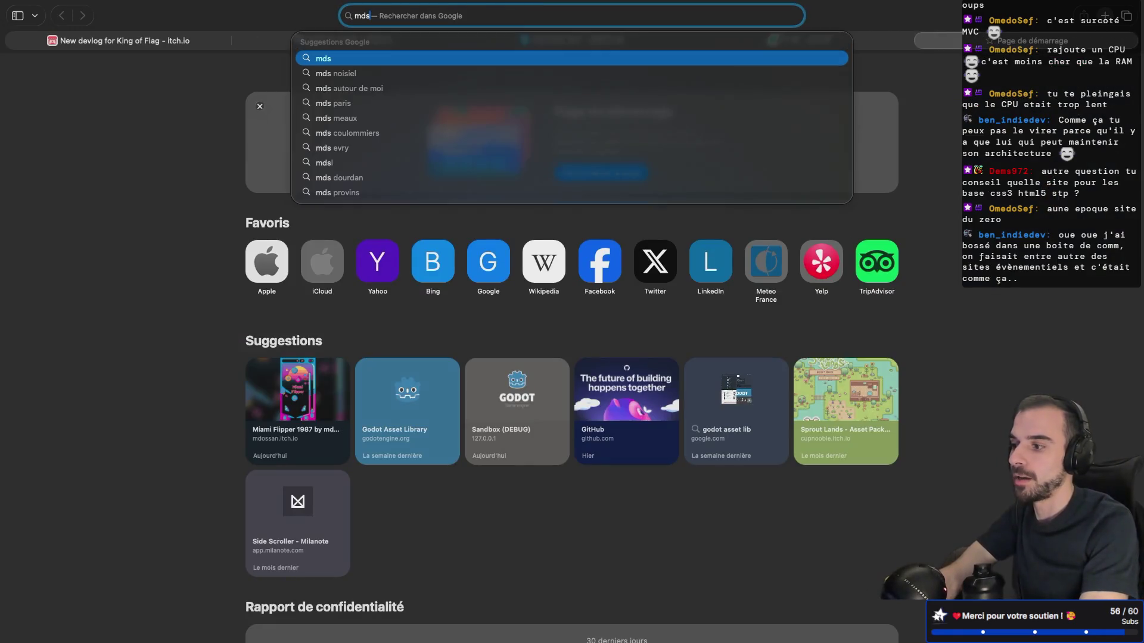
key(Return)
click(179, 185)
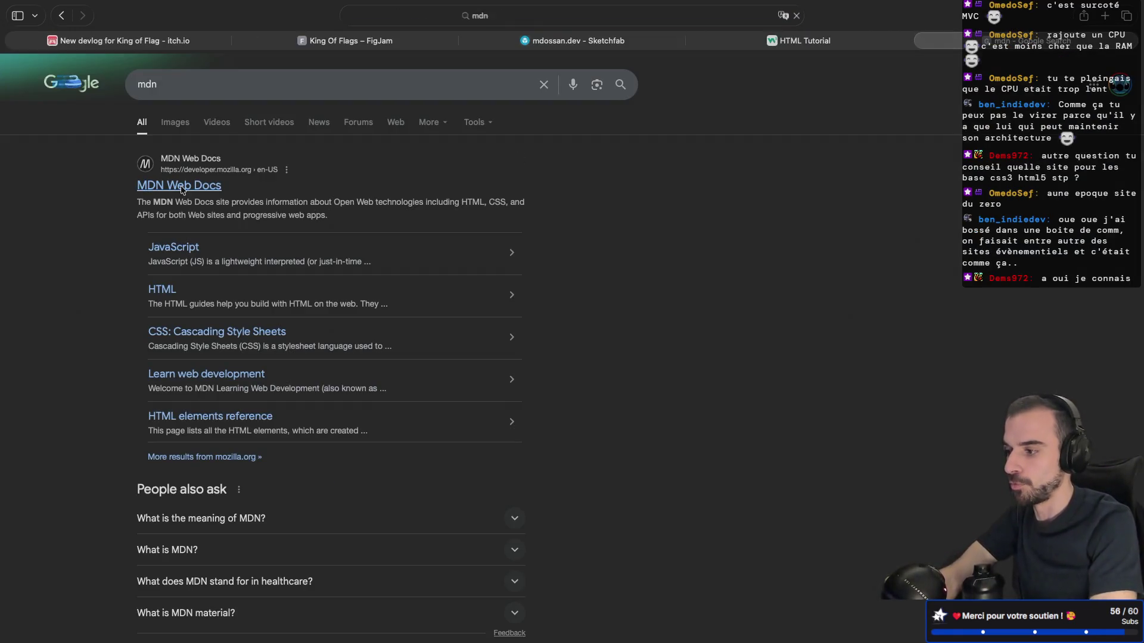
scroll(226, 179, down, 1)
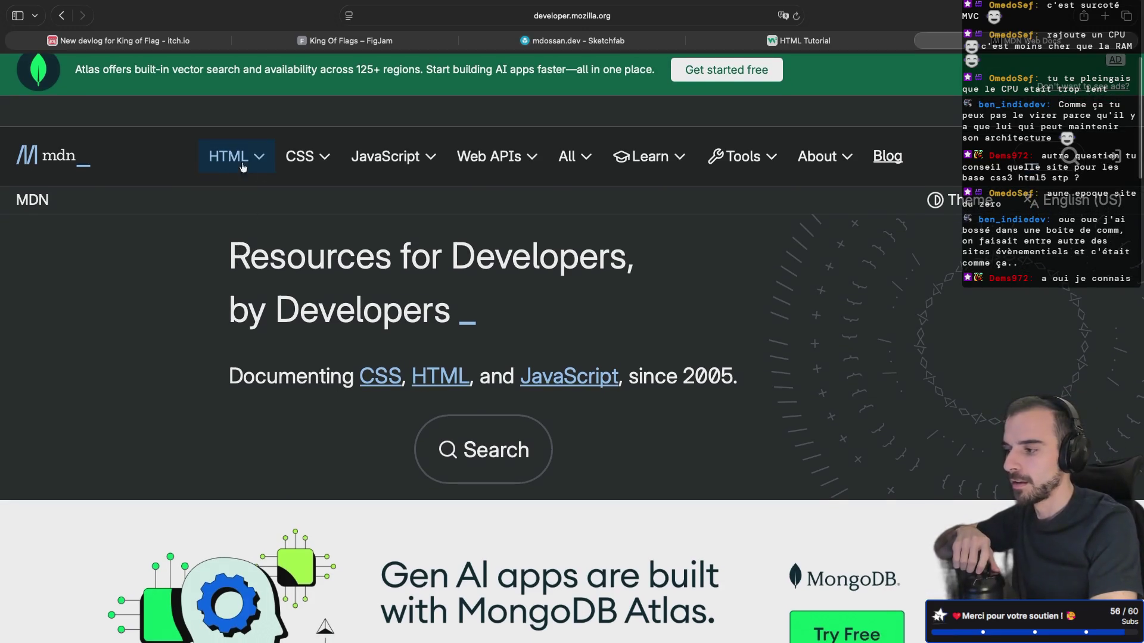
click(238, 161)
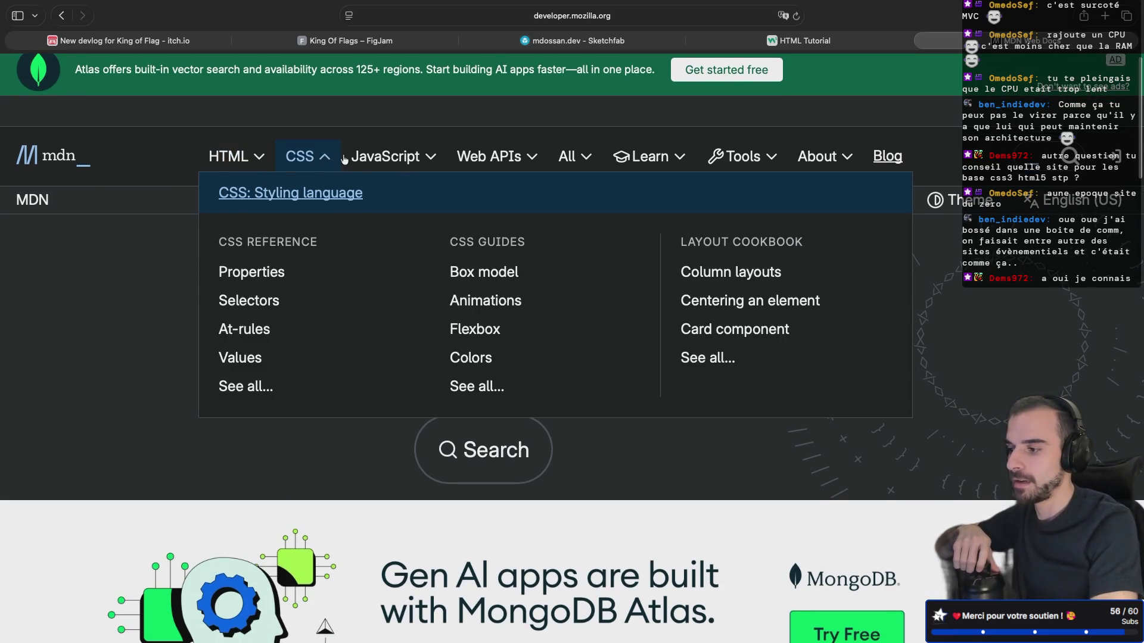
Browse the Getting started modules article, then return to the MDN homepage
mouse_move(446, 156)
mouse_move(515, 158)
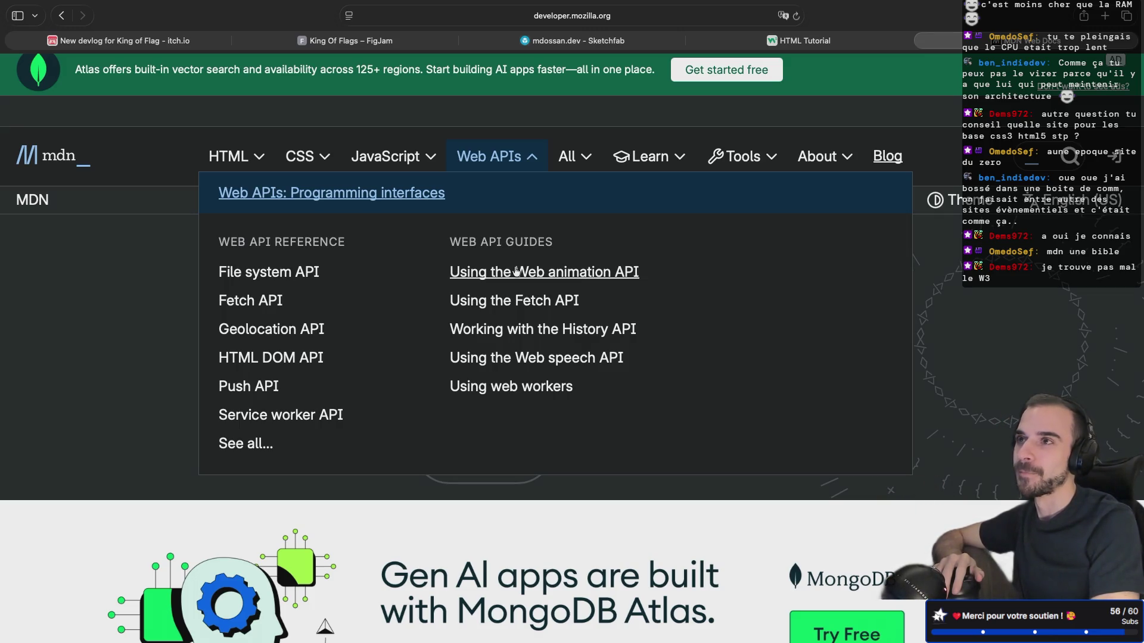
mouse_move(640, 158)
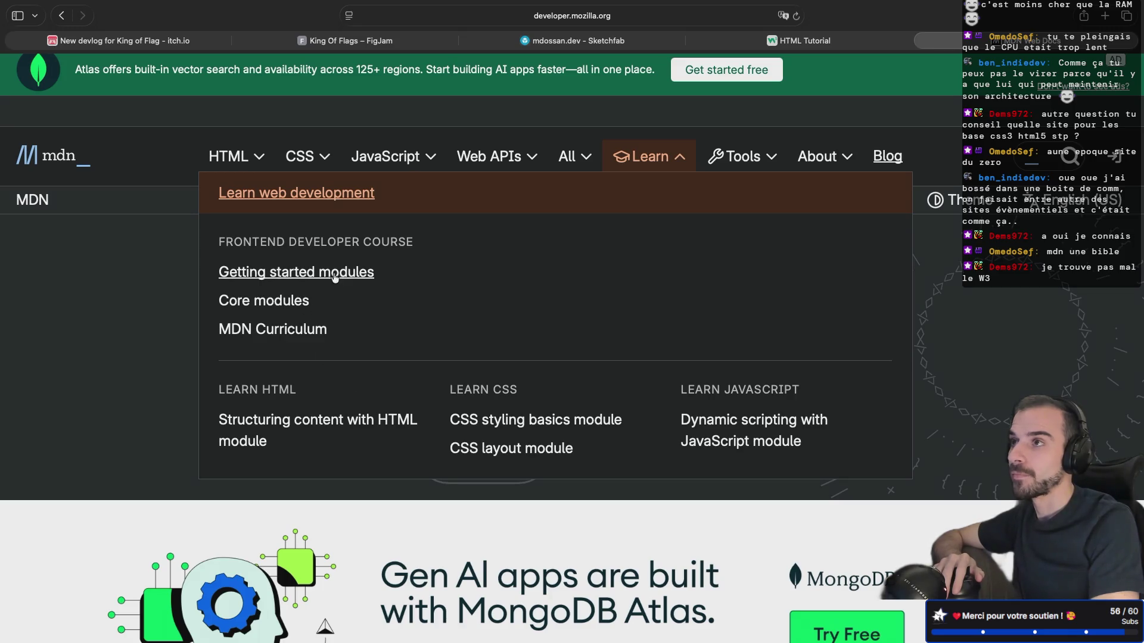
click(272, 276)
scroll(387, 334, down, 10)
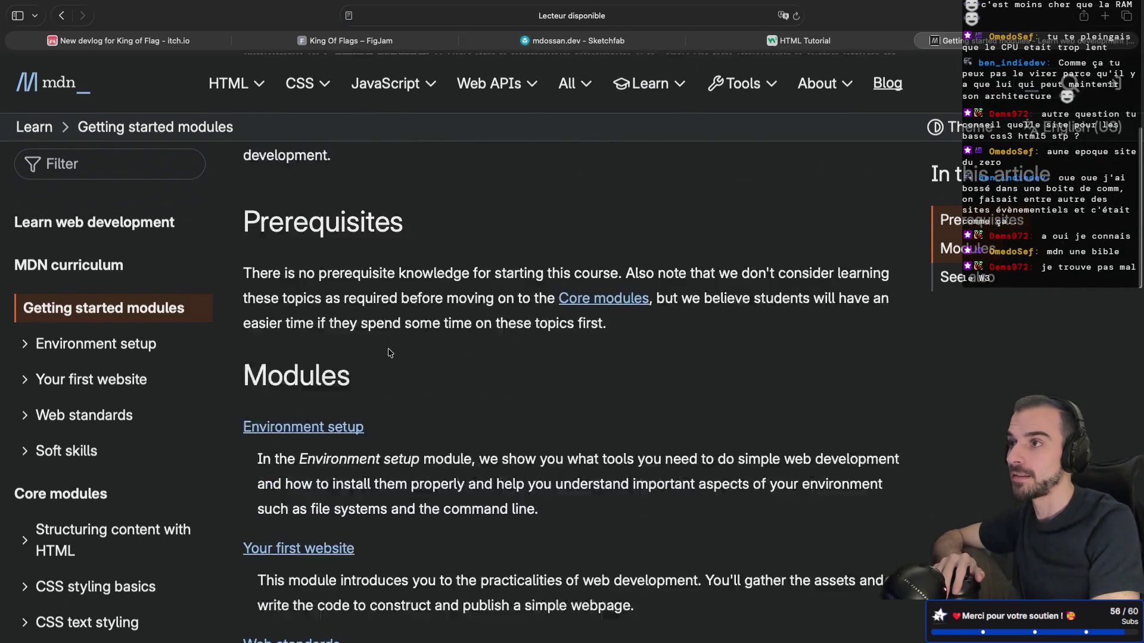
scroll(388, 352, down, 5)
scroll(389, 352, up, 10)
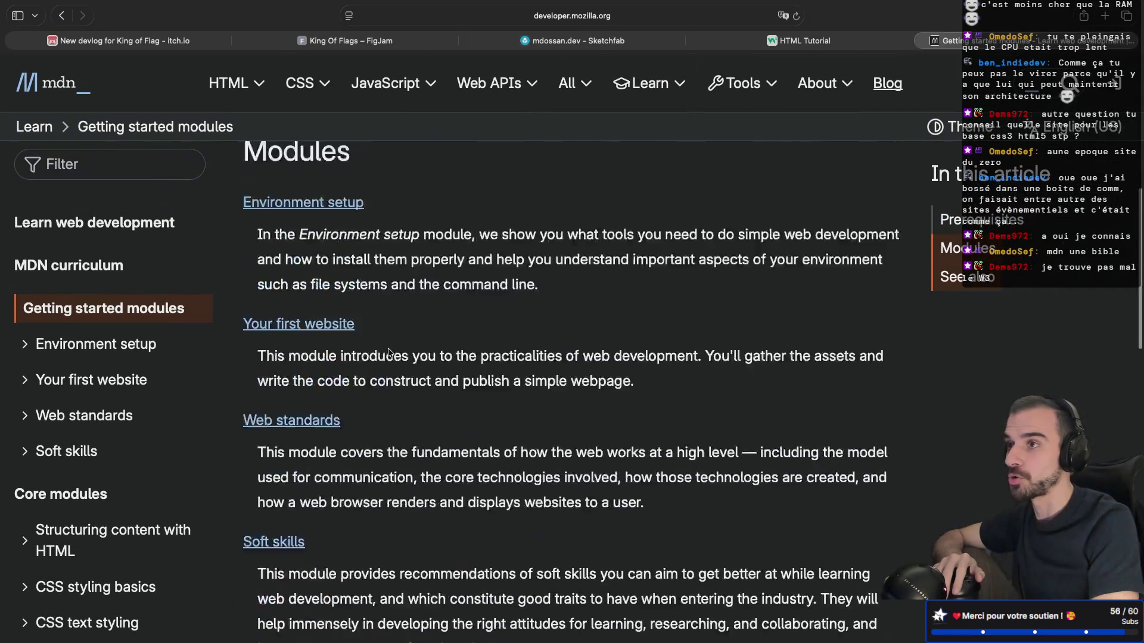
click(64, 93)
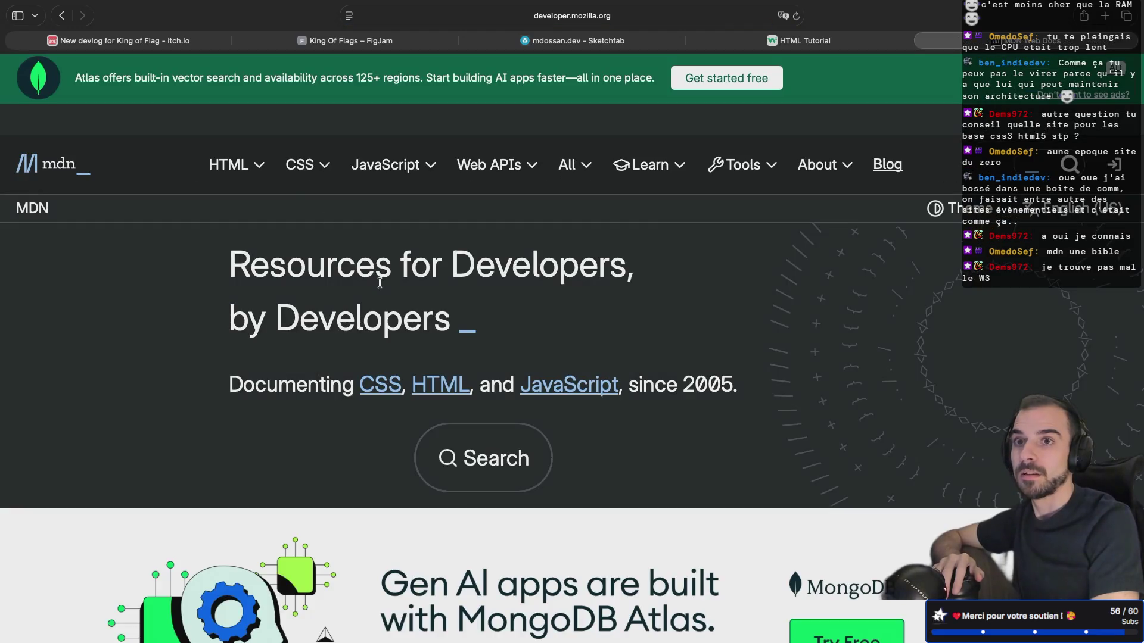